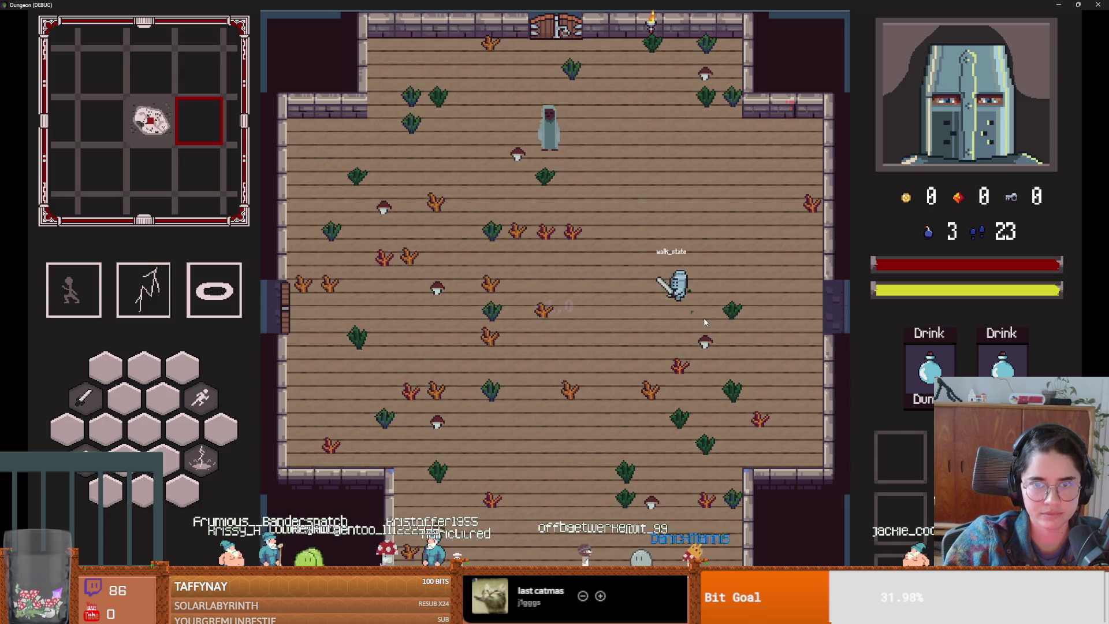
- Walk the knight to Baldwin and talk through his whole dialogue
{"action": "key", "text": "w"}
{"action": "key", "text": "e"}
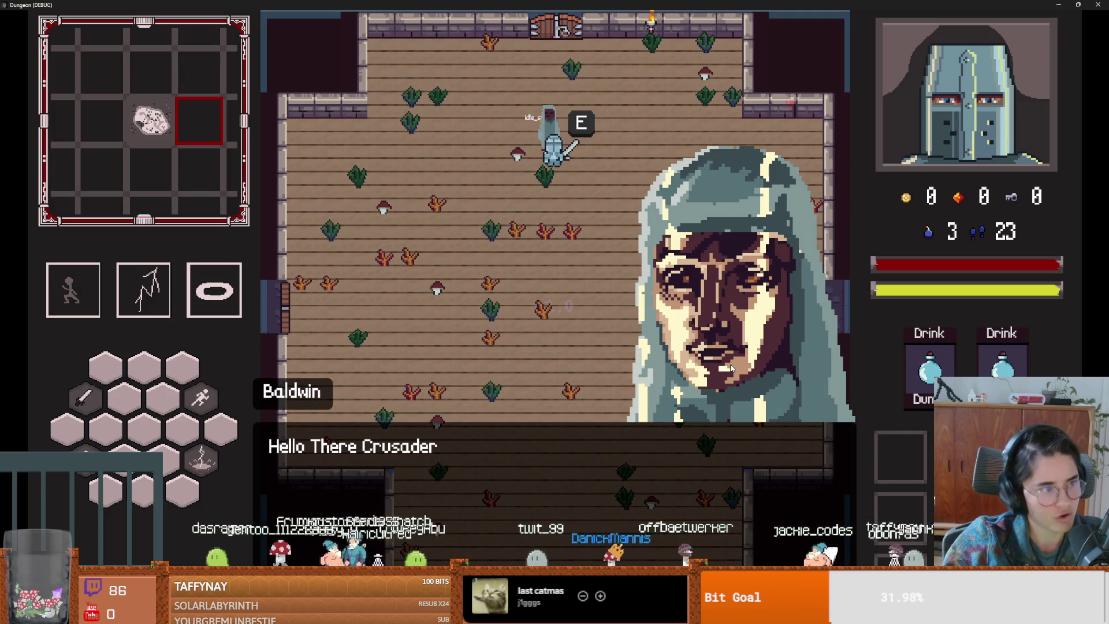
{"action": "key", "text": "e"}
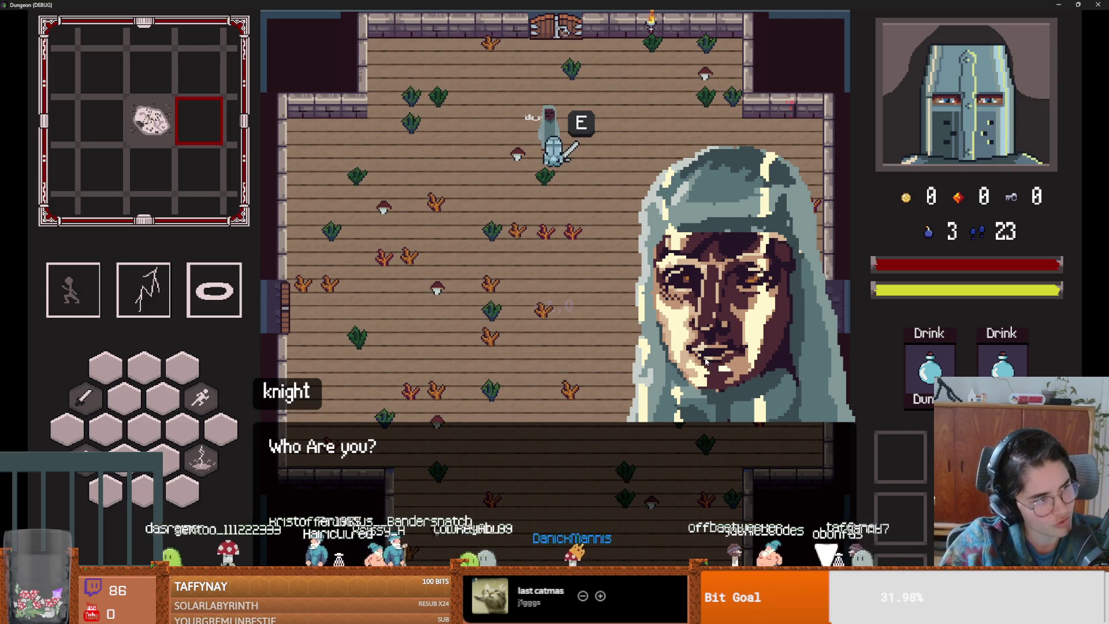
{"action": "key", "text": "e"}
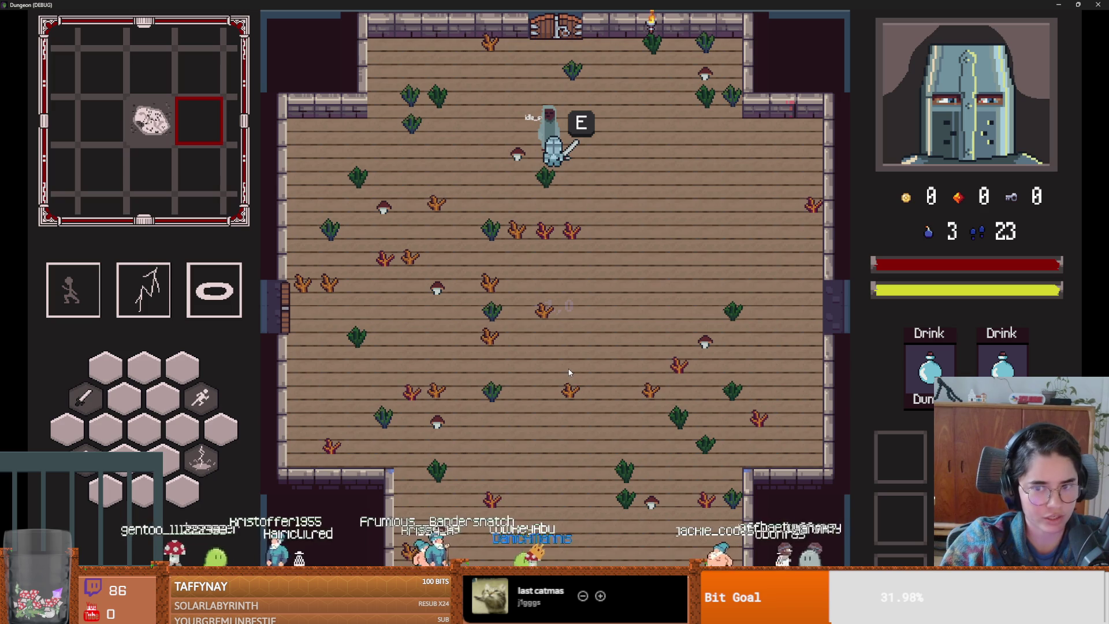
- Move the knight through the top door and choose the Saint Petersberg room
{"action": "key", "text": "a"}
{"action": "key", "text": "space"}
{"action": "key", "text": "w"}
{"action": "key", "text": "space"}
{"action": "key", "text": "w"}
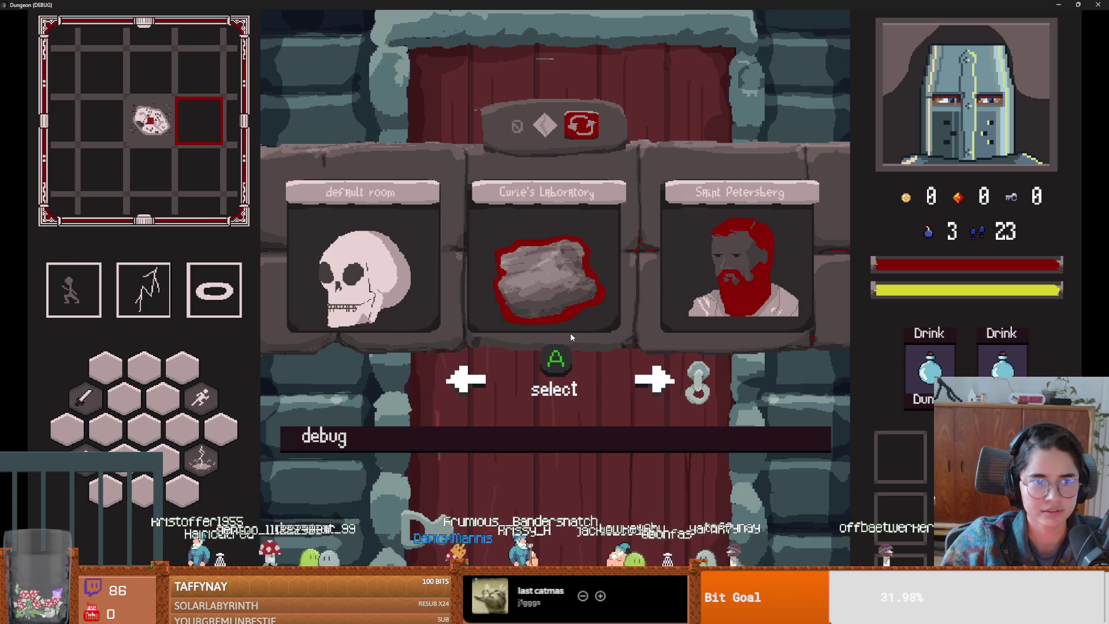
{"action": "left_click", "coordinate": [793, 312]}
- Kill the bats in the new room with lightning bolts and a melee strike
{"action": "key", "text": "s"}
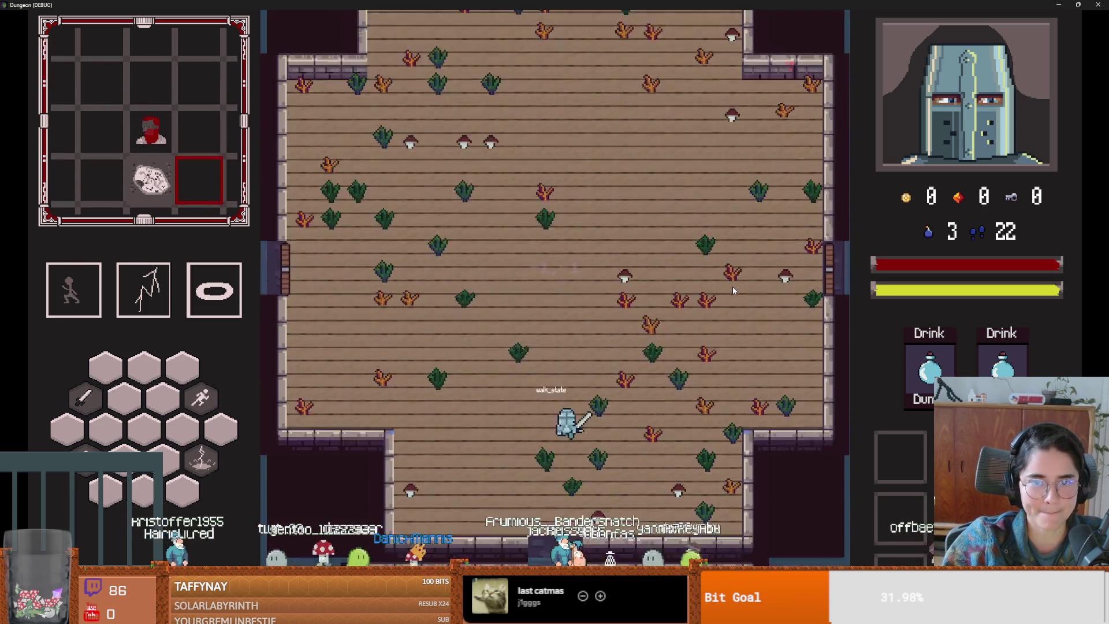
{"action": "right_click", "coordinate": [543, 271]}
{"action": "key", "text": "a"}
{"action": "key", "text": "space"}
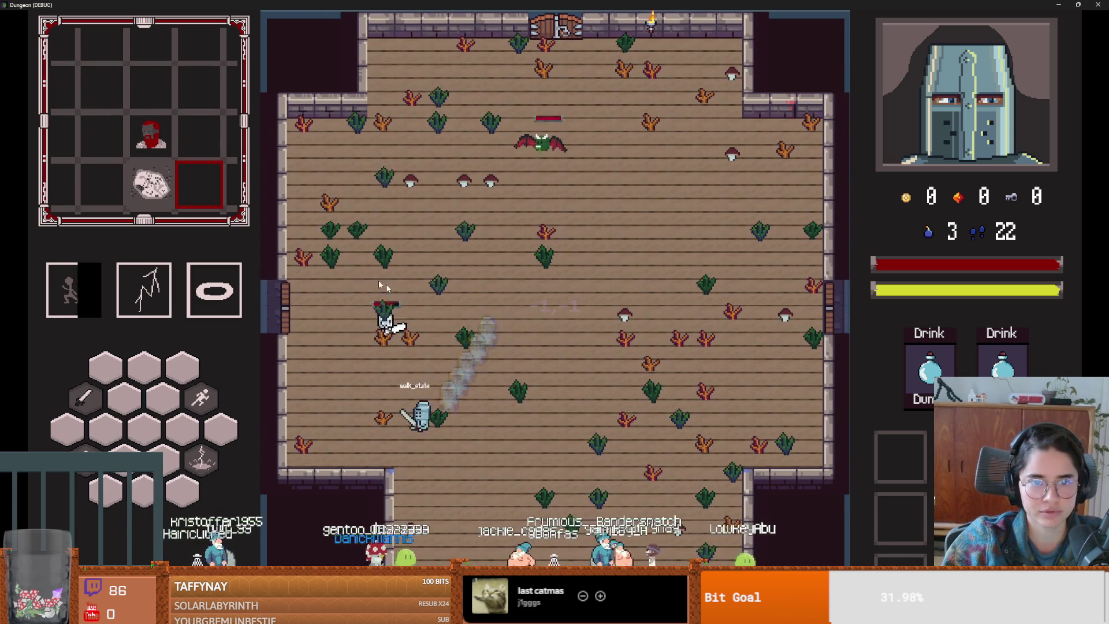
{"action": "key", "text": "w"}
{"action": "right_click", "coordinate": [399, 280]}
{"action": "key", "text": "s"}
{"action": "key", "text": "space"}
{"action": "key", "text": "d"}
{"action": "right_click", "coordinate": [531, 254]}
{"action": "key", "text": "space"}
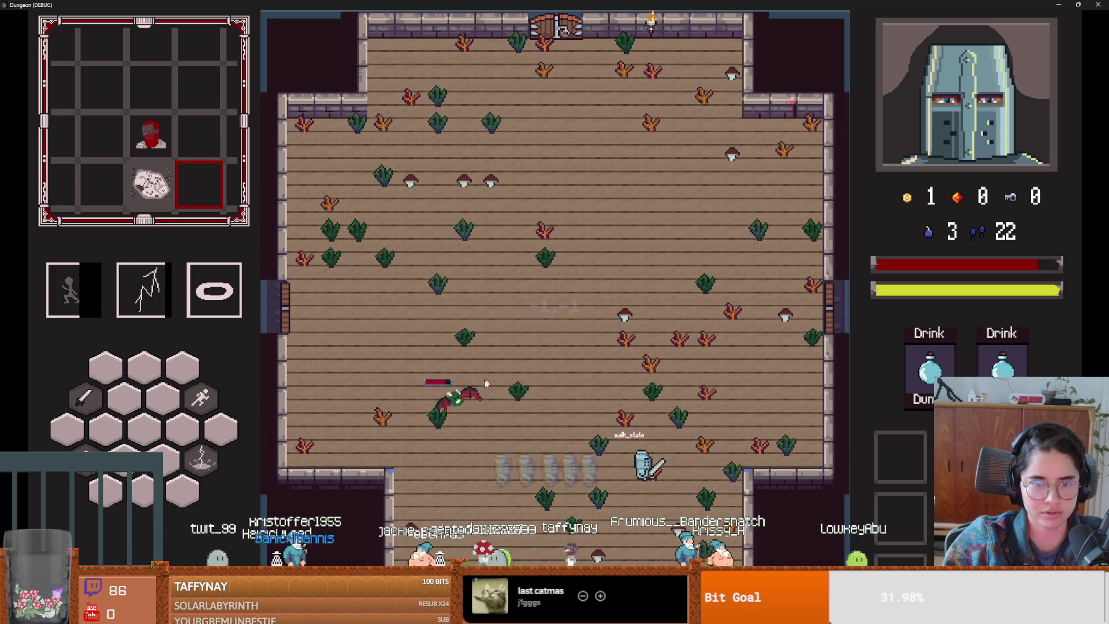
{"action": "key", "text": "a"}
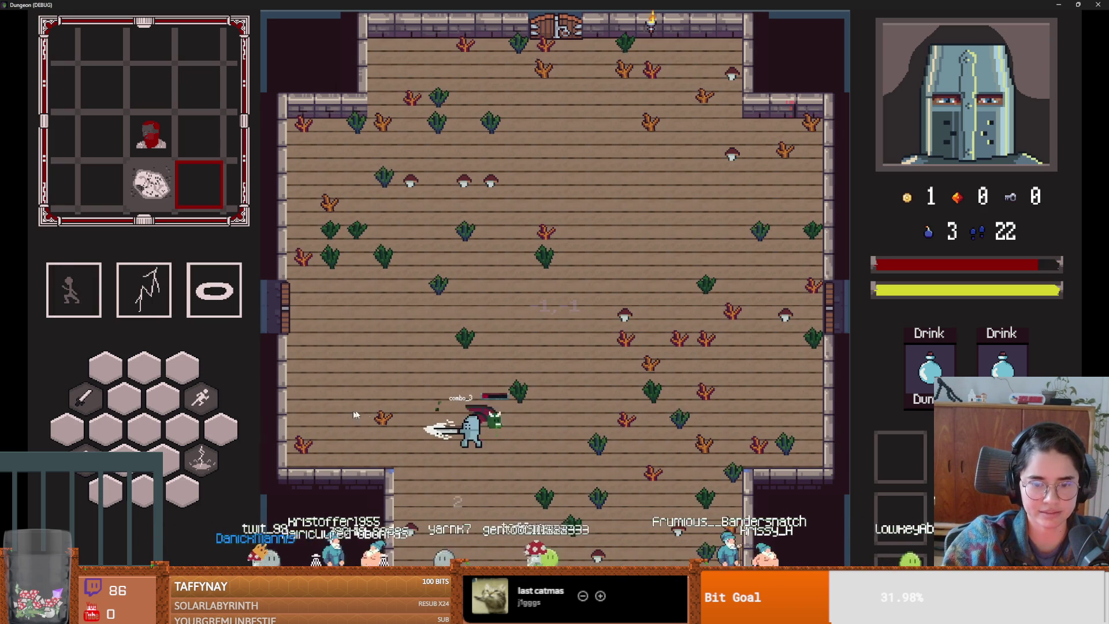
{"action": "left_click", "coordinate": [509, 463]}
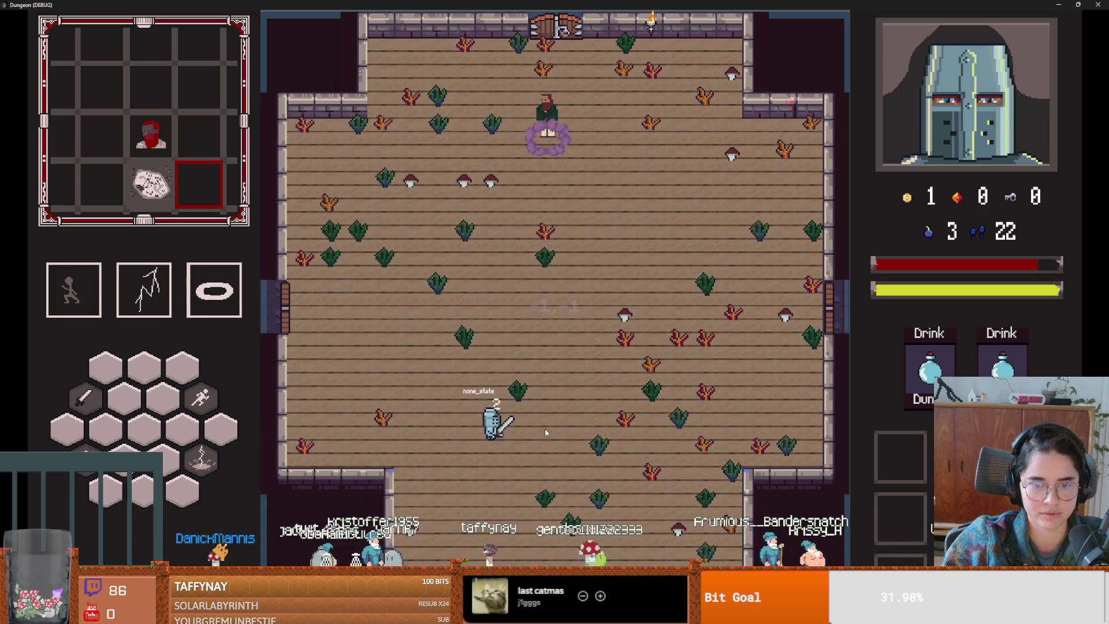
- Walk up to Dostoevsky, play through his dialogue, then stop the game with F8
{"action": "key", "text": "w"}
{"action": "key", "text": "space"}
{"action": "key", "text": "w"}
{"action": "key", "text": "d"}
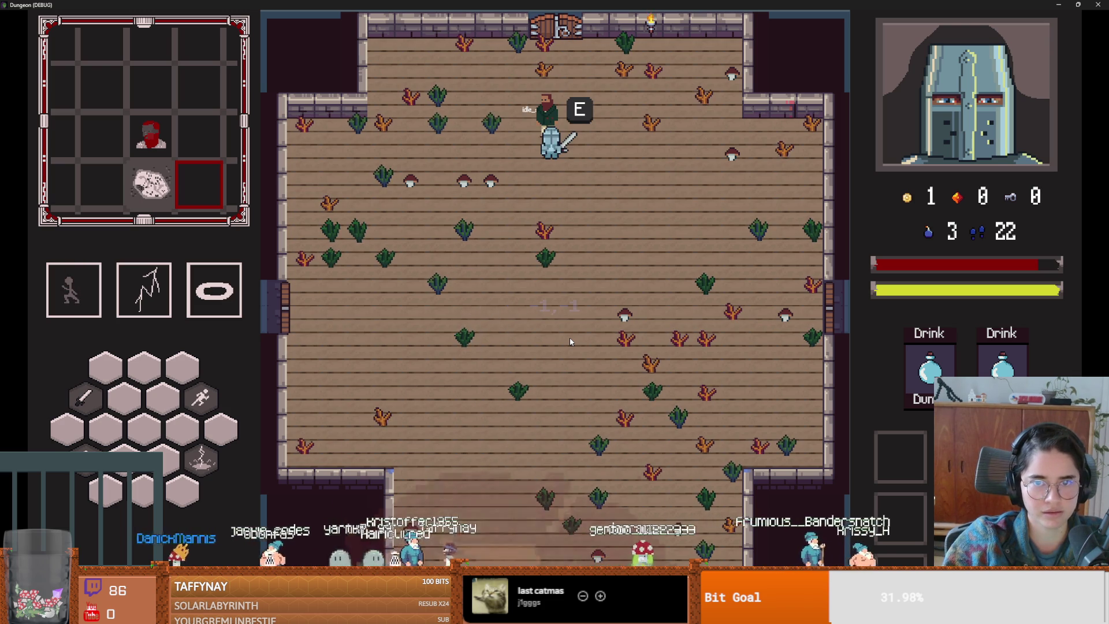
{"action": "key", "text": "e"}
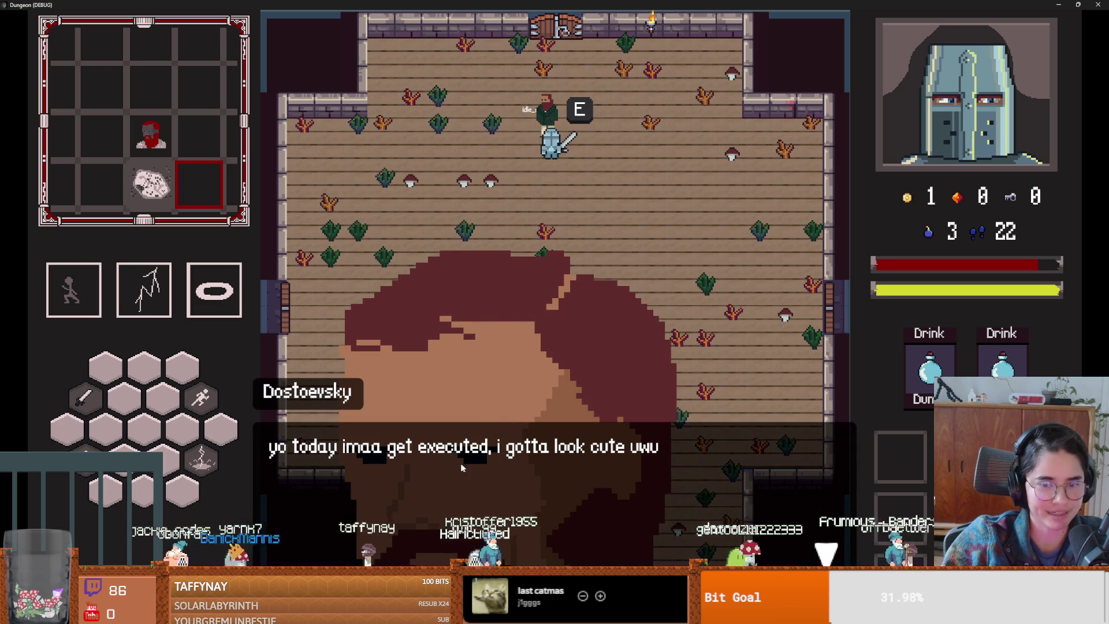
{"action": "key", "text": "e"}
{"action": "key", "text": "e"}
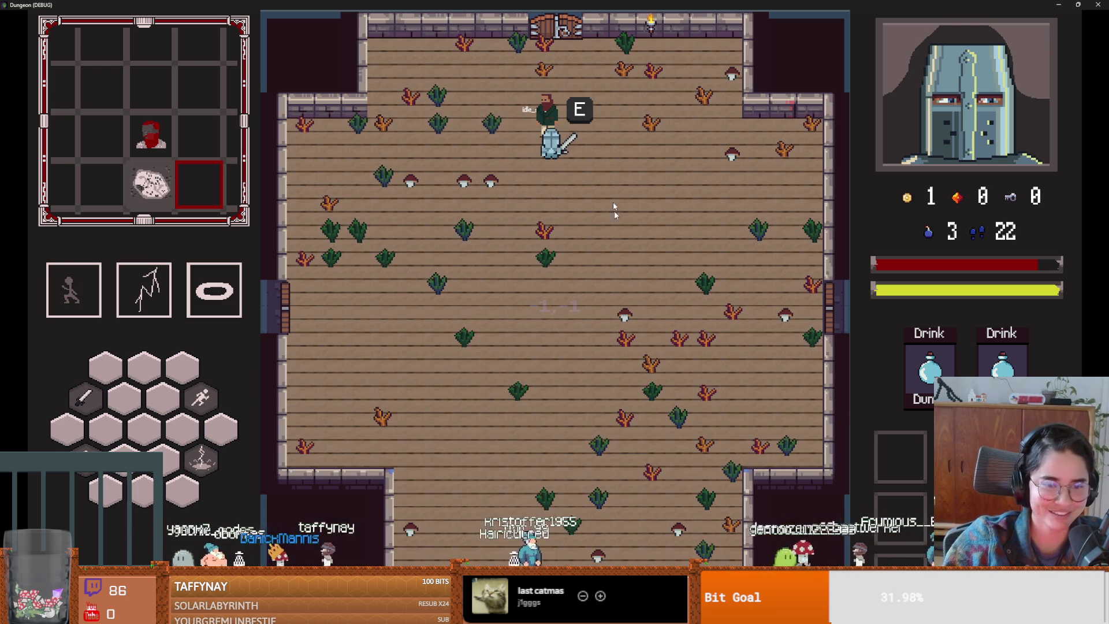
{"action": "key", "text": "F8"}
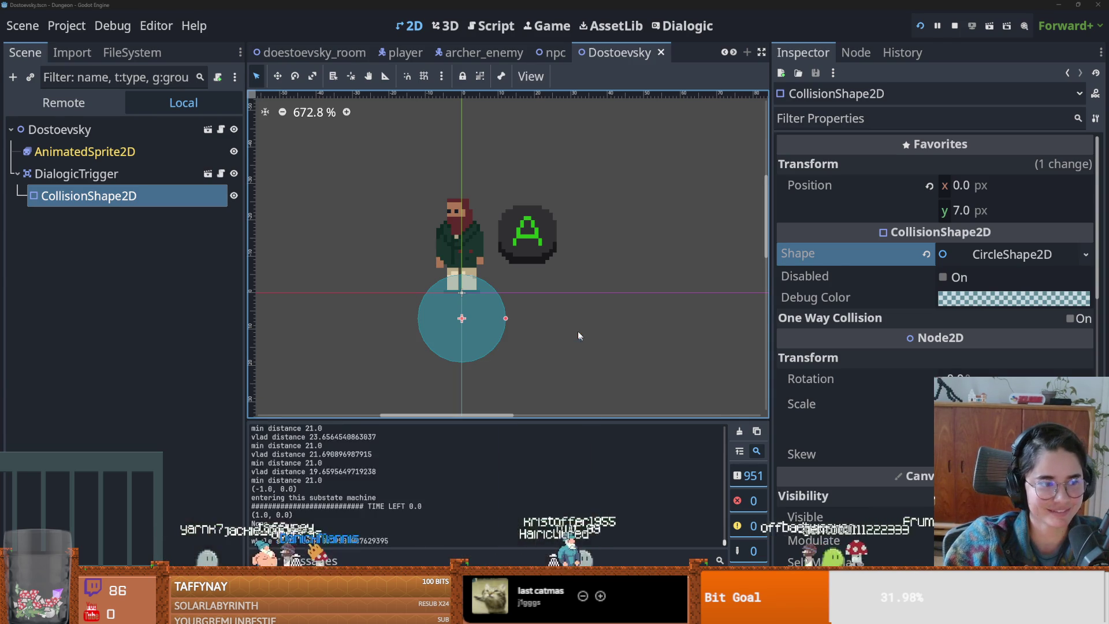
- Save the Dostoevsky scene, then set his Dialogic character's Main Scale to 50 and save
{"action": "left_click", "coordinate": [493, 276]}
{"action": "key", "text": "F5"}
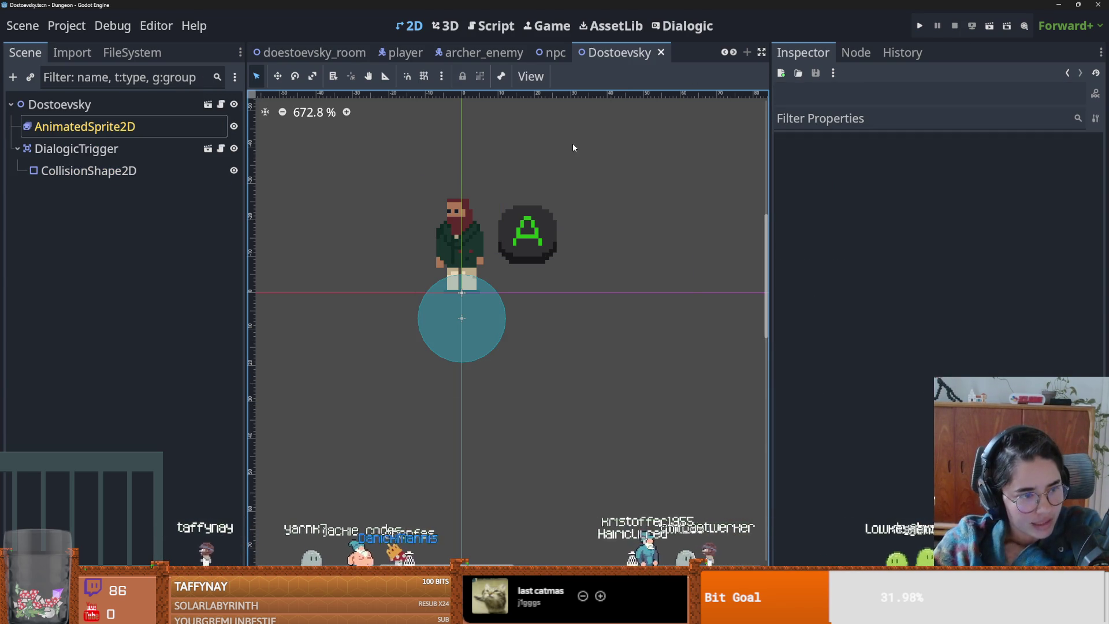
{"action": "left_click", "coordinate": [683, 25]}
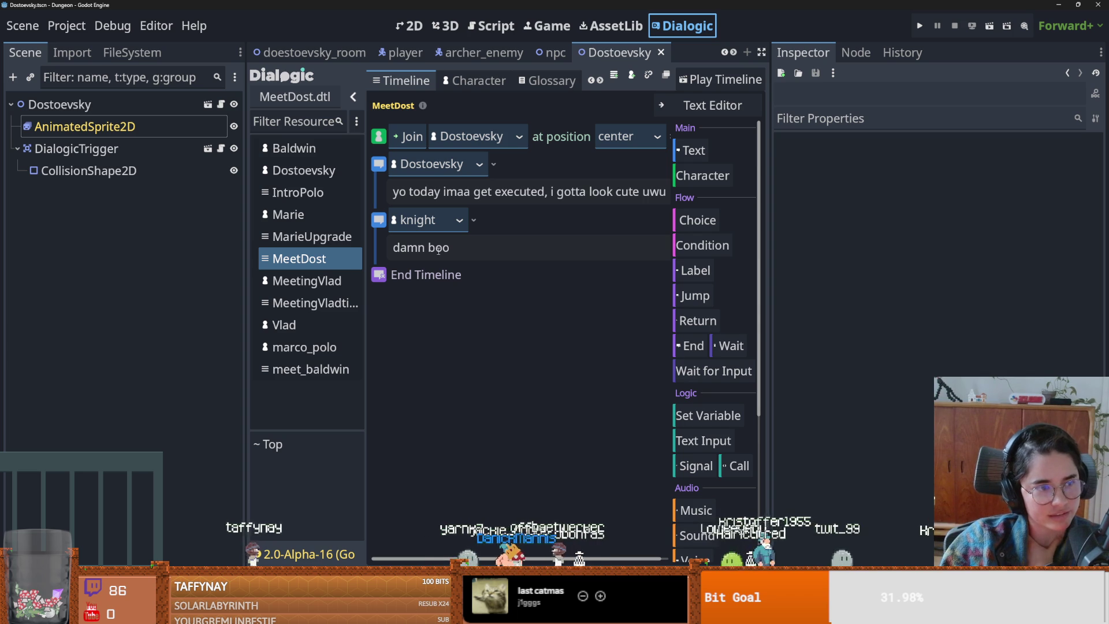
{"action": "left_click", "coordinate": [304, 170]}
{"action": "left_click", "coordinate": [508, 375]}
{"action": "type", "text": "50"}
{"action": "key", "text": "Return"}
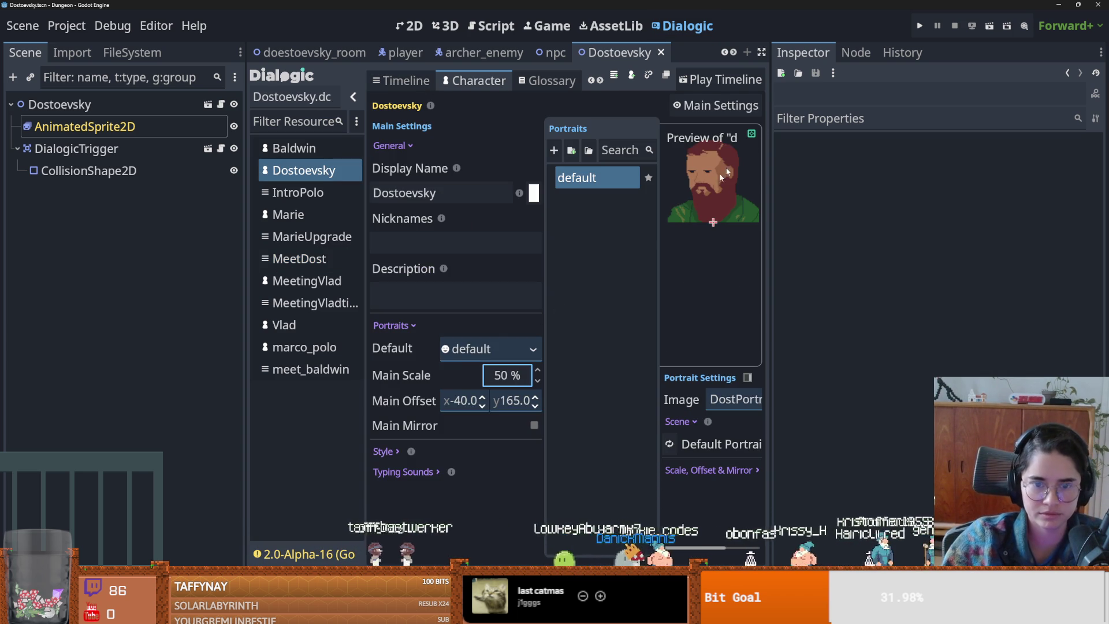
{"action": "key", "text": "ctrl+s"}
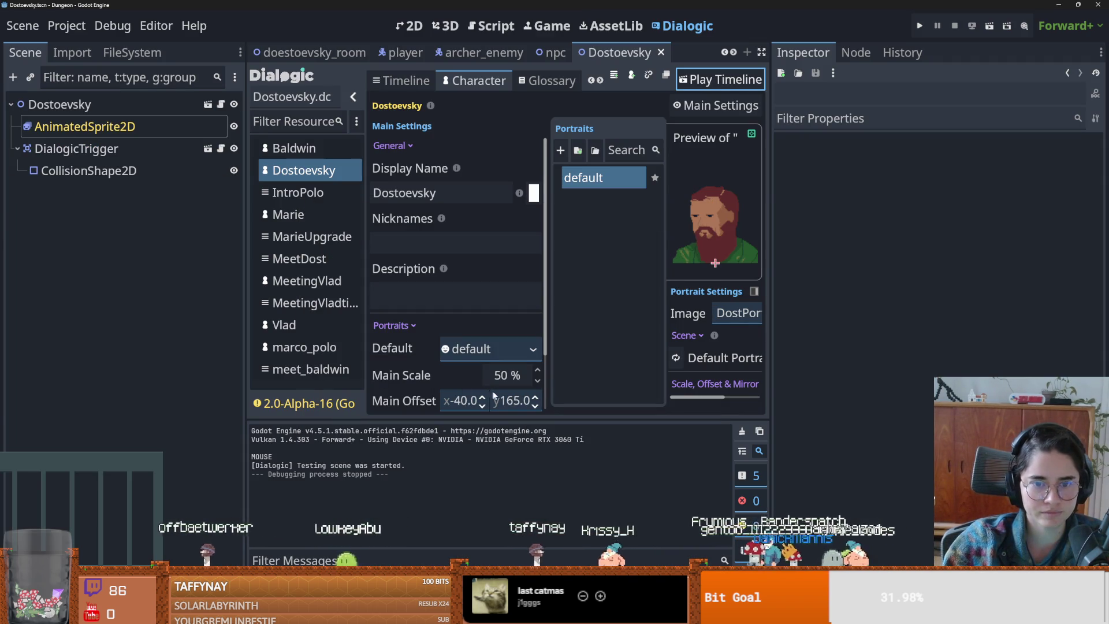
- Set Dostoevsky's portrait Main Offset y to -165 and test-play the timeline
{"action": "left_click", "coordinate": [494, 399]}
{"action": "type", "text": "-165.0"}
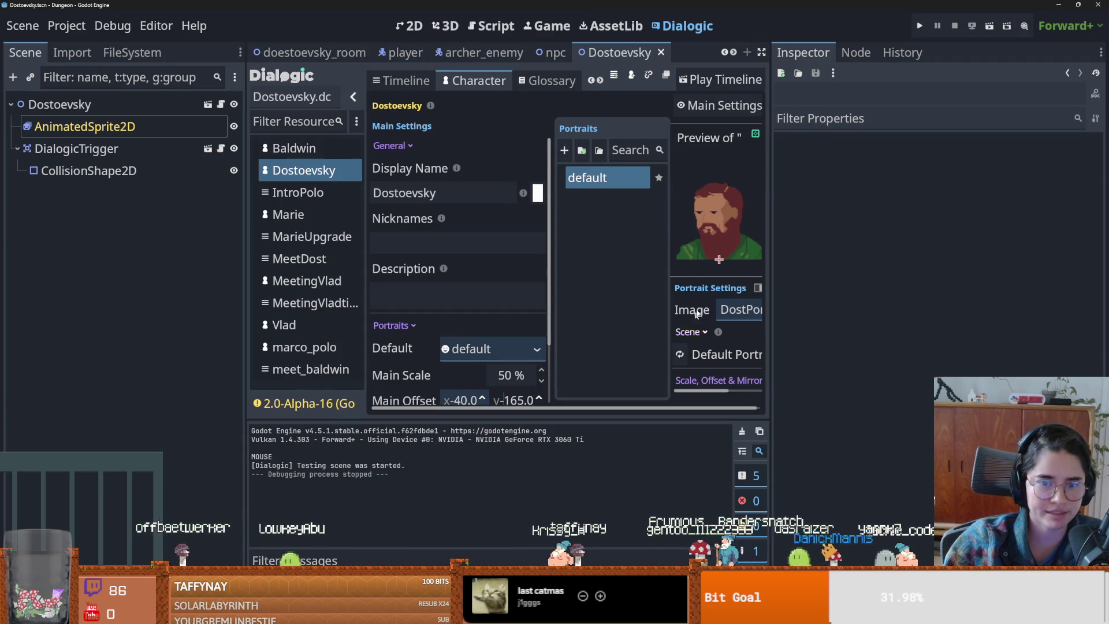
{"action": "left_click", "coordinate": [727, 79]}
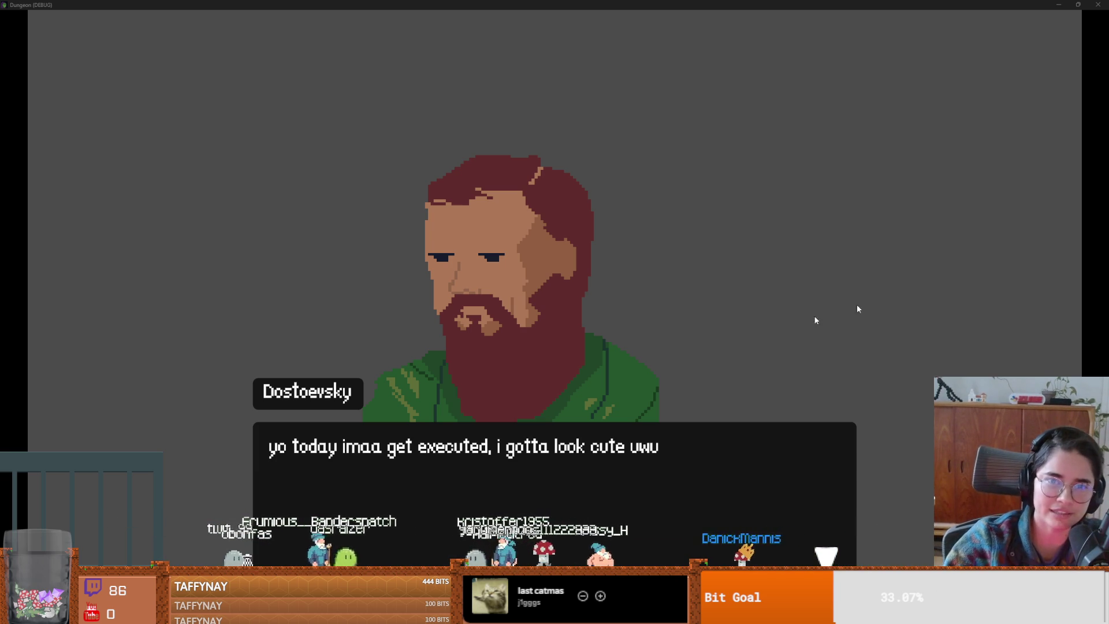
{"action": "key", "text": "alt+F4"}
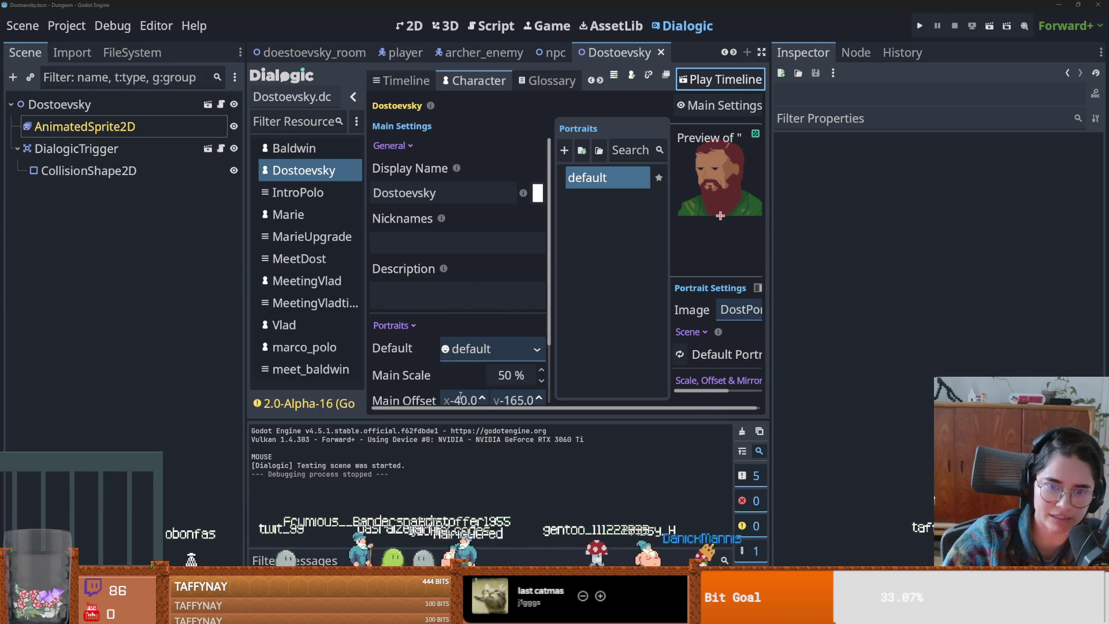
- Change the portrait's Main Offset x from -40 to 40 and retest the timeline
{"action": "scroll", "coordinate": [463, 387], "scroll_direction": "down", "scroll_amount": 2}
{"action": "left_click", "coordinate": [453, 334]}
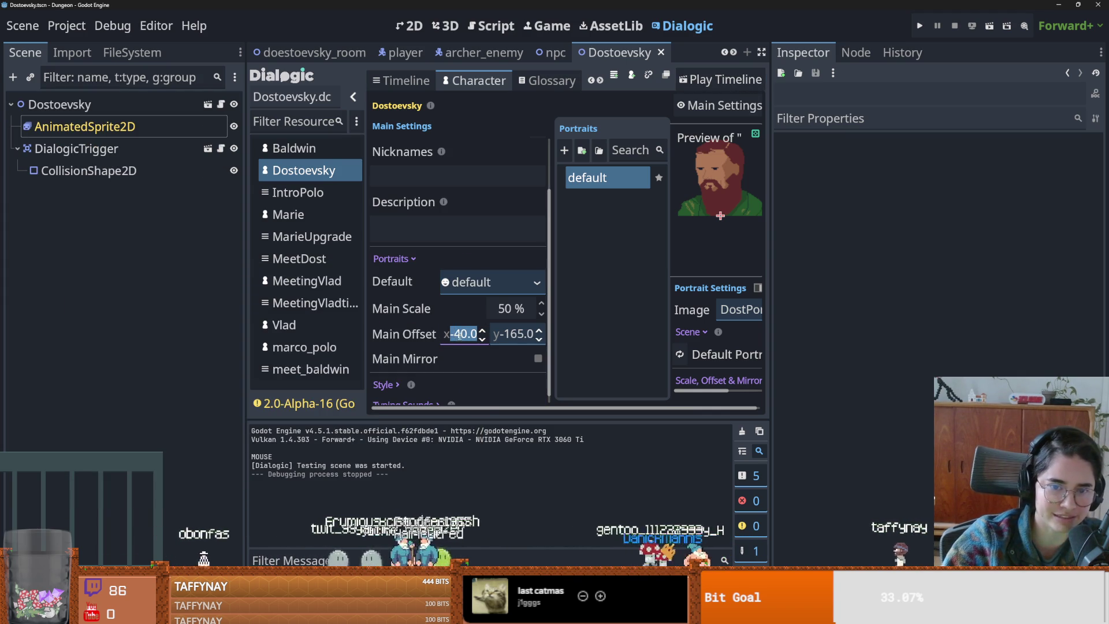
{"action": "key", "text": "BackSpace"}
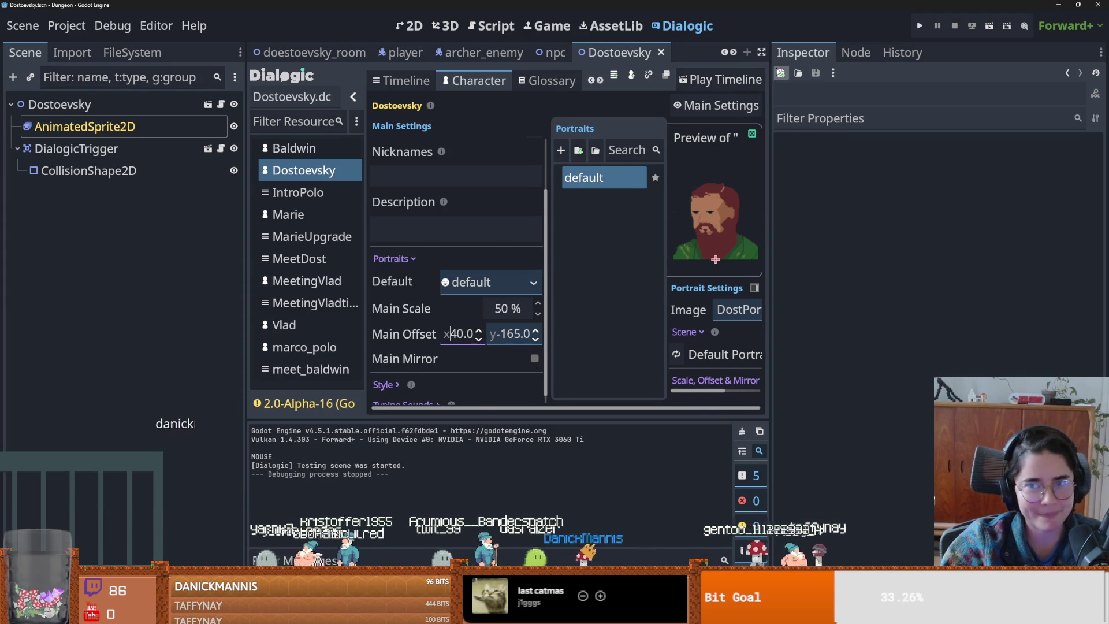
{"action": "left_click", "coordinate": [729, 81]}
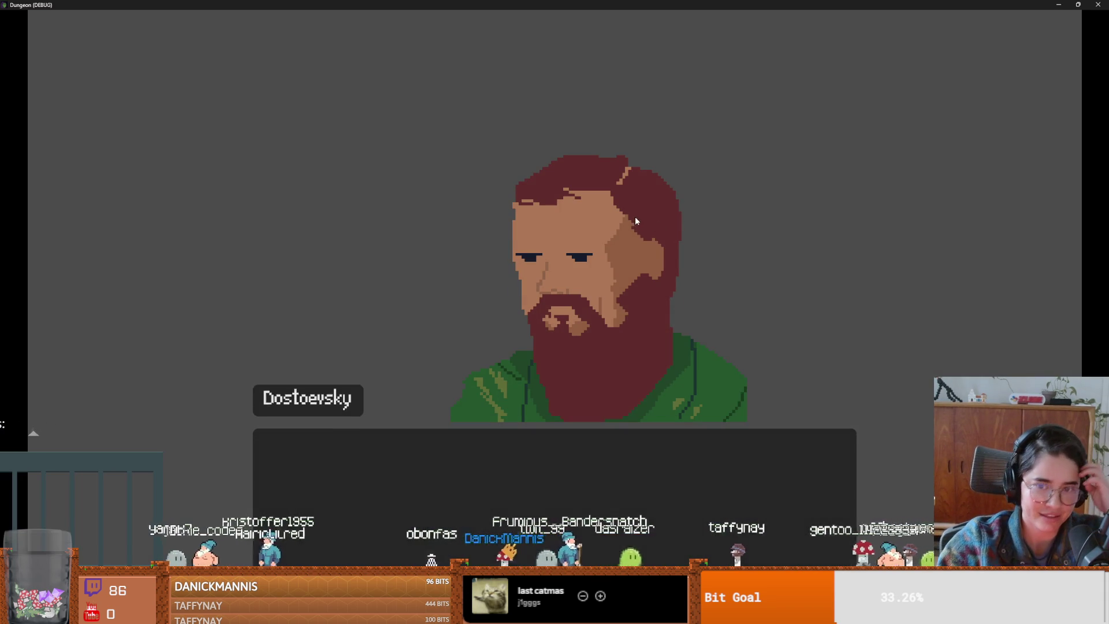
{"action": "key", "text": "super+Down"}
{"action": "left_click", "coordinate": [715, 233]}
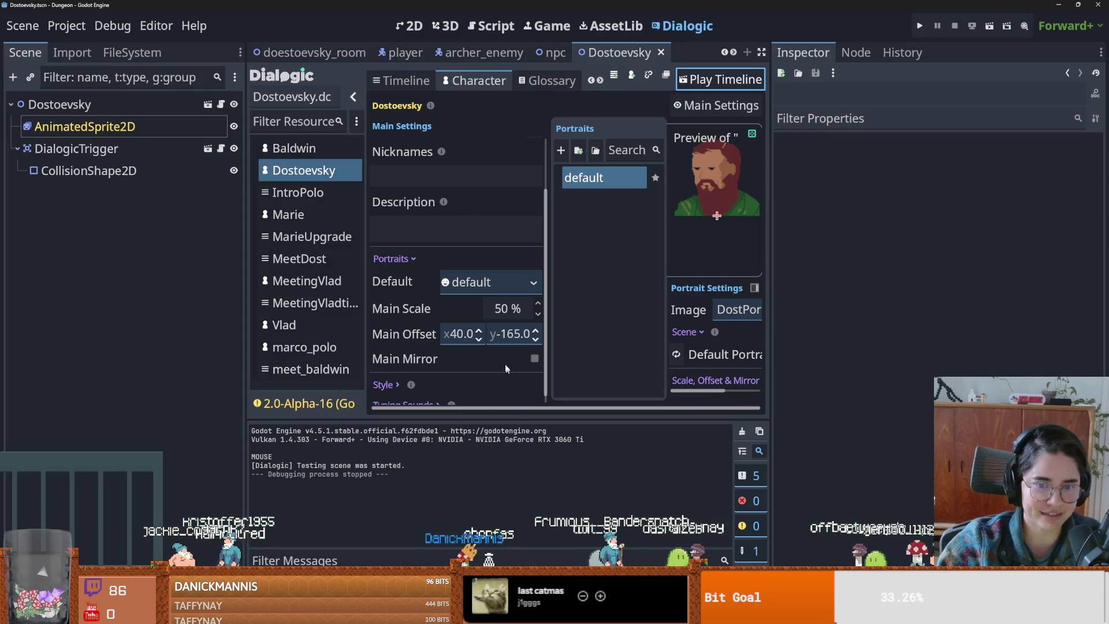
- Test the timeline, then set the portrait's Main Offset x to 90
{"action": "left_click", "coordinate": [455, 334]}
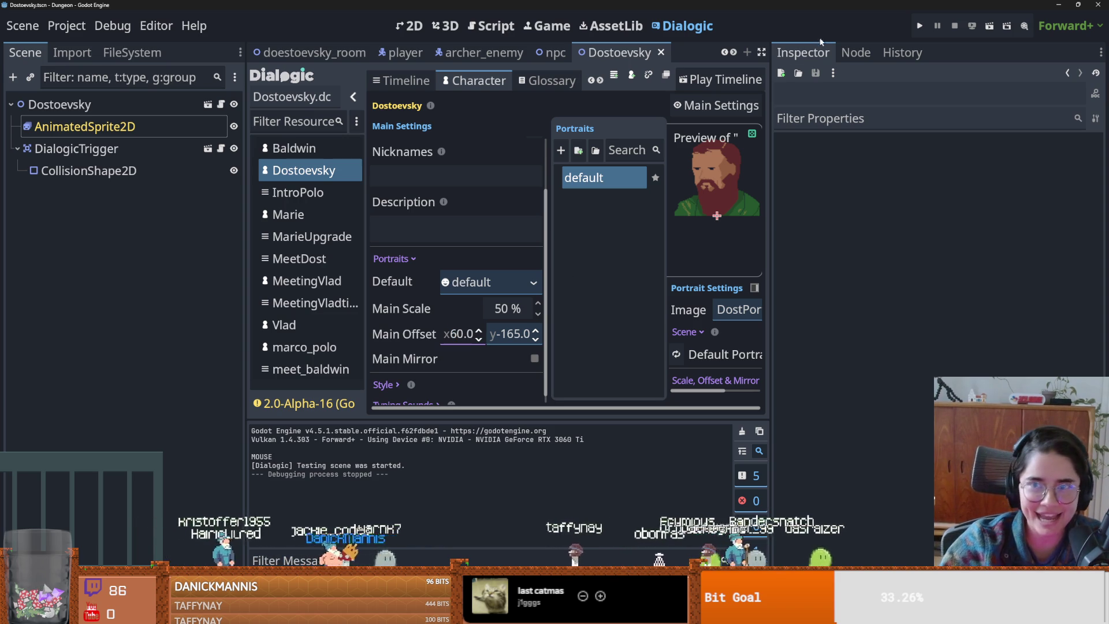
{"action": "left_click", "coordinate": [738, 79]}
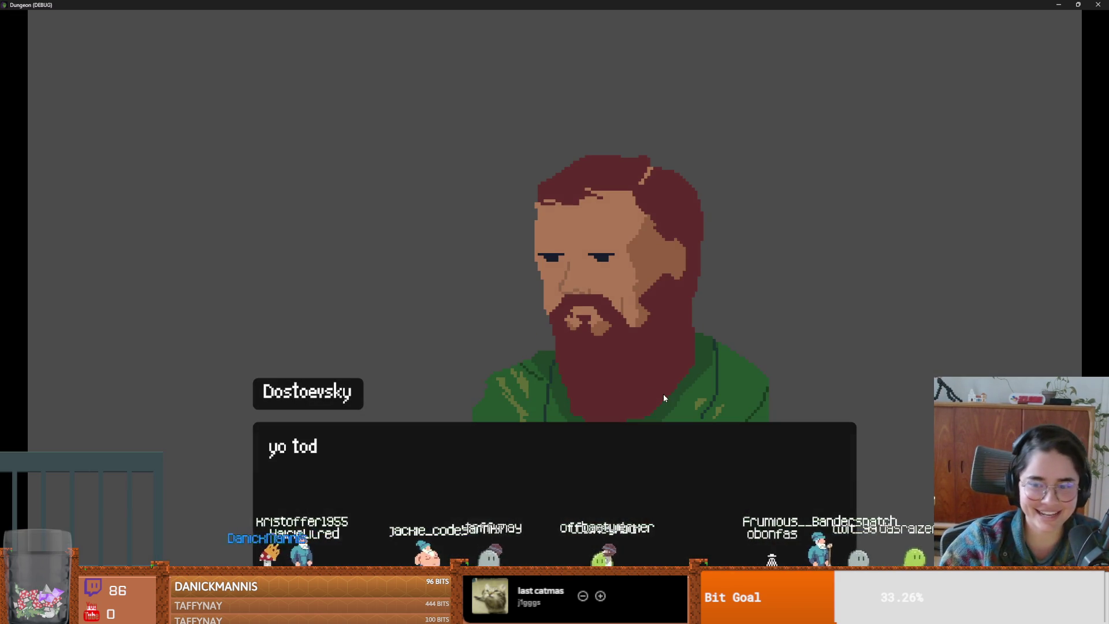
{"action": "left_click", "coordinate": [538, 291]}
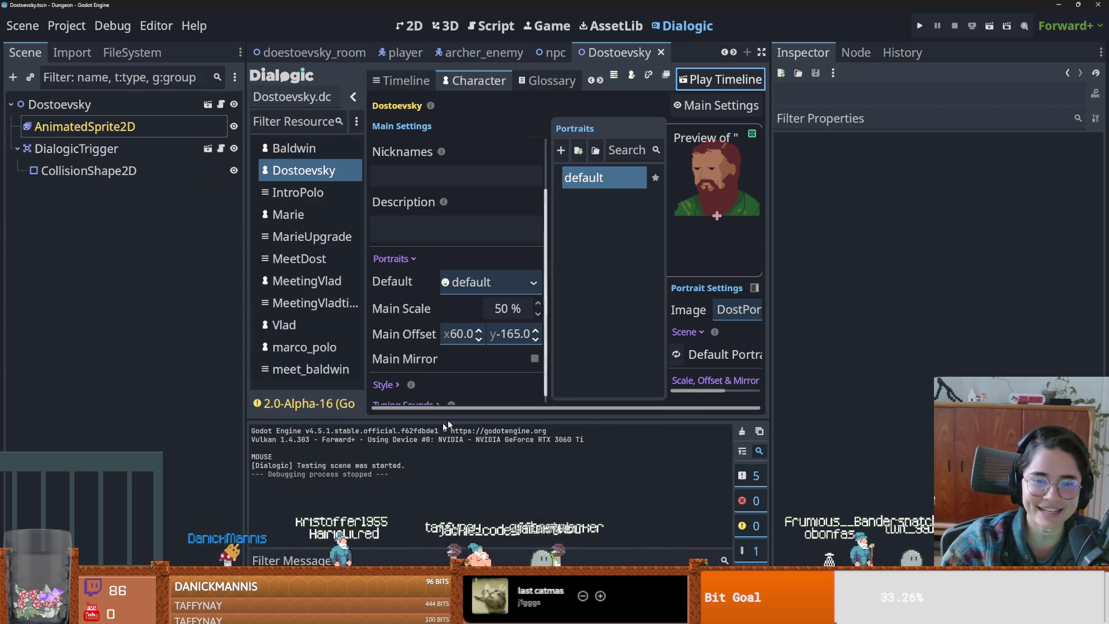
{"action": "left_click", "coordinate": [456, 335]}
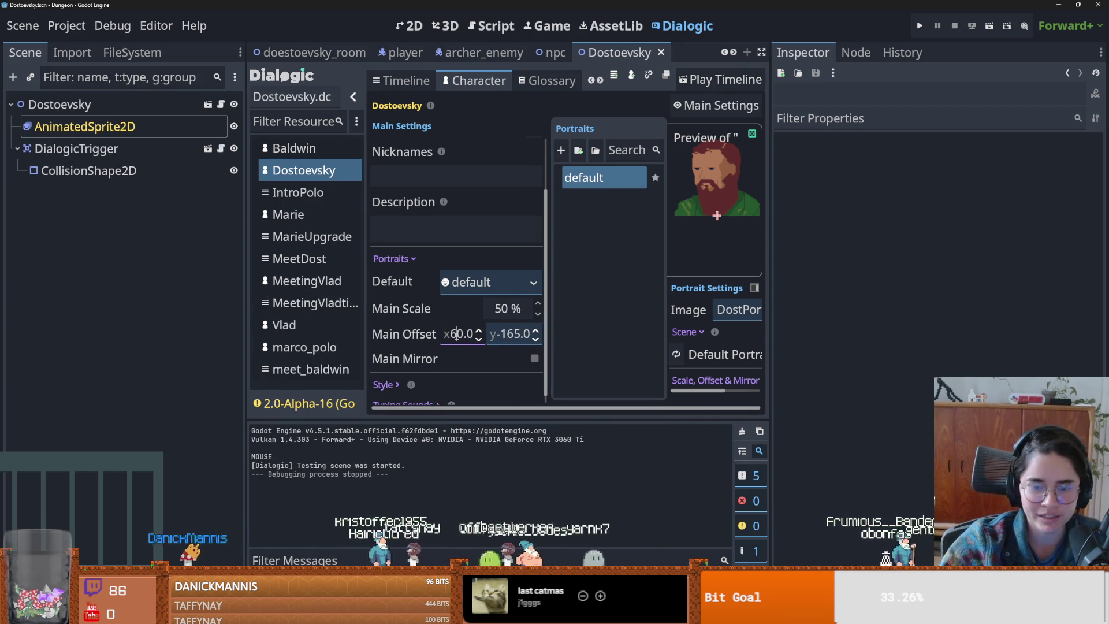
{"action": "key", "text": "BackSpace"}
{"action": "type", "text": "9"}
{"action": "key", "text": "Return"}
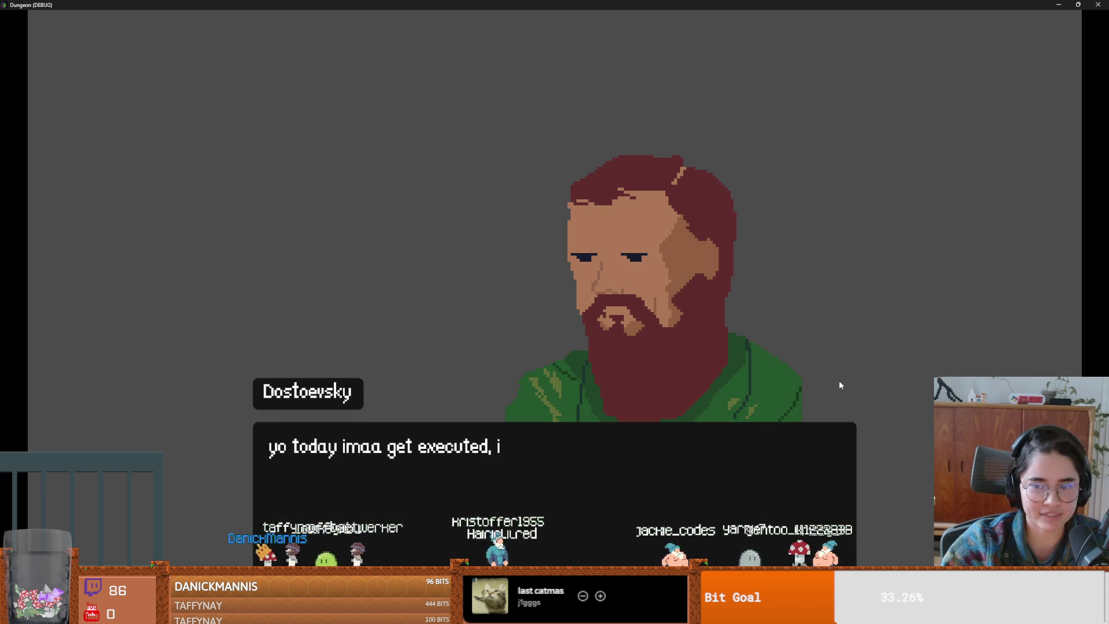
{"action": "key", "text": "F8"}
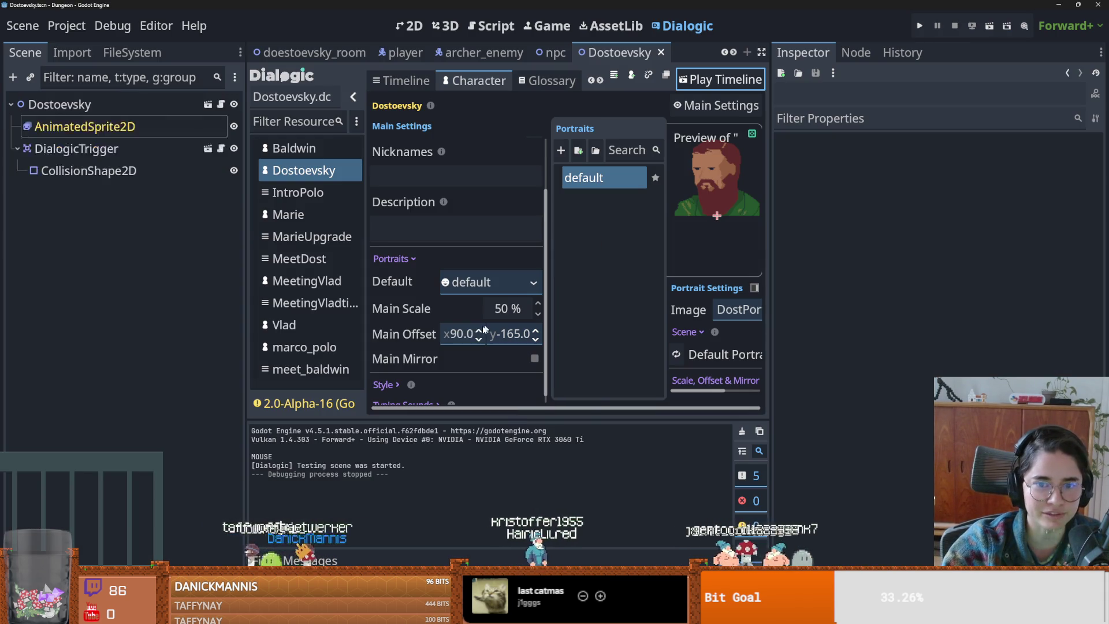
- Raise the portrait's Main Offset x to 110 and check it in an F5 test run
{"action": "left_click", "coordinate": [462, 336]}
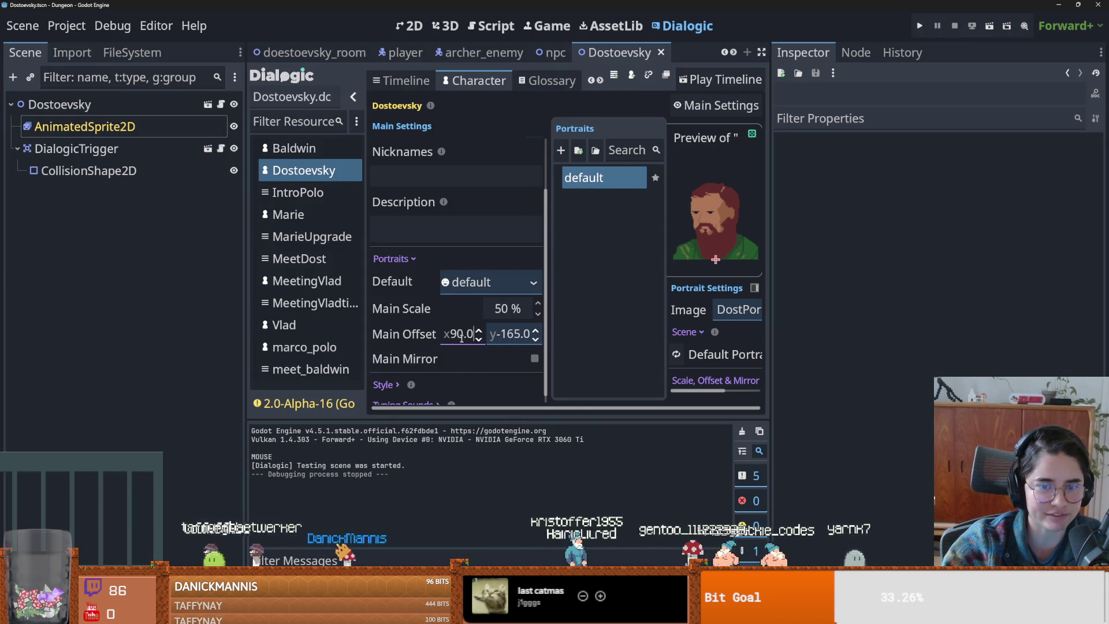
{"action": "key", "text": "BackSpace"}
{"action": "type", "text": "11"}
{"action": "key", "text": "Return"}
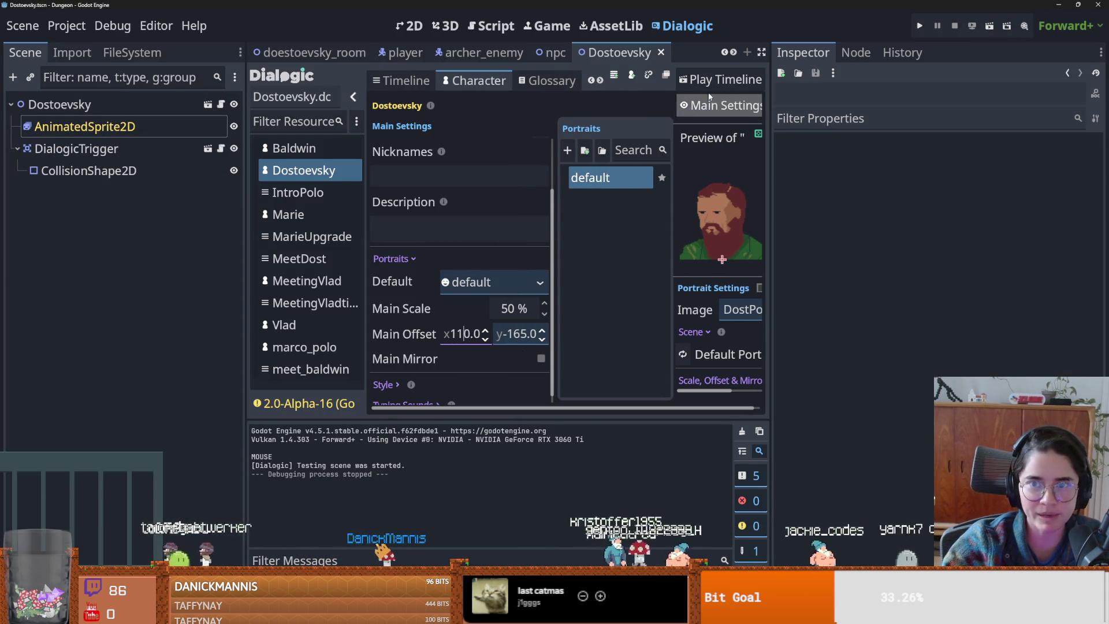
{"action": "key", "text": "F5"}
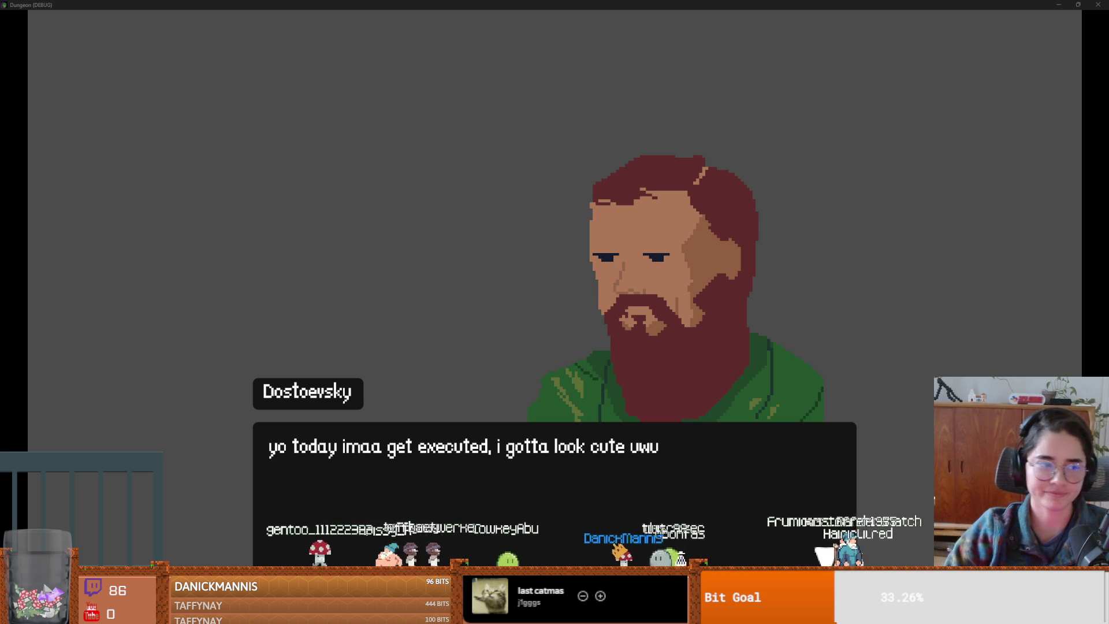
{"action": "double_click", "coordinate": [768, 4]}
{"action": "left_click", "coordinate": [601, 254]}
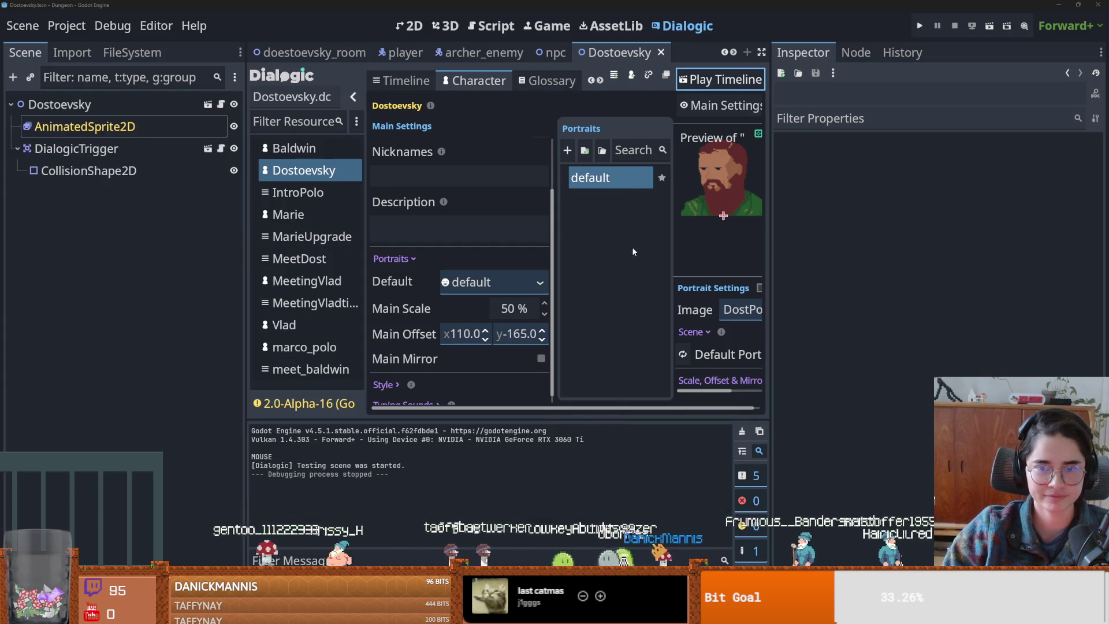
- Resize the Inspector, Scene dock and bottom panel, collapse DialogicTrigger, and save the scene
{"action": "left_click_drag", "start_coordinate": [775, 251], "coordinate": [932, 251]}
{"action": "left_click_drag", "start_coordinate": [247, 366], "coordinate": [228, 366]}
{"action": "key", "text": "ctrl+s"}
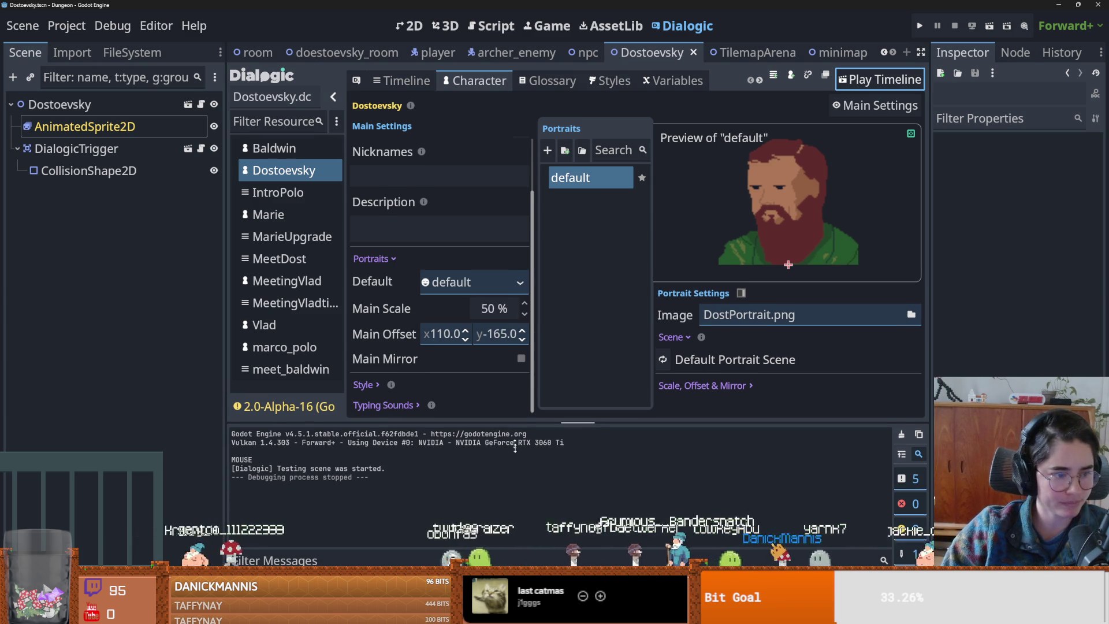
{"action": "left_click_drag", "start_coordinate": [511, 422], "coordinate": [511, 432]}
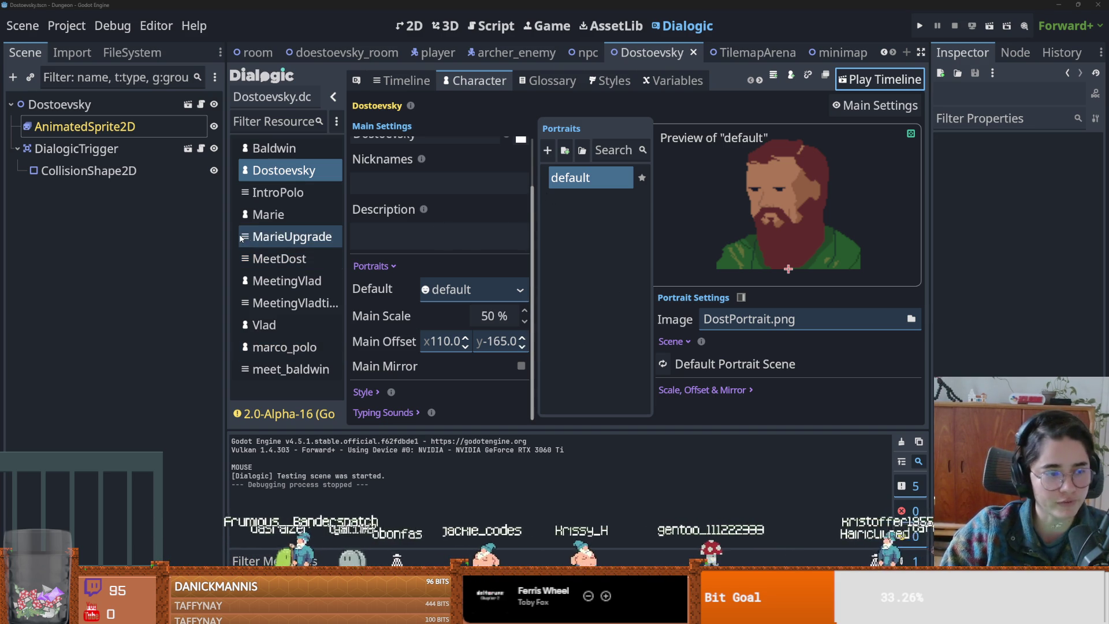
{"action": "left_click_drag", "start_coordinate": [225, 252], "coordinate": [289, 252]}
{"action": "left_click", "coordinate": [19, 152]}
{"action": "left_click", "coordinate": [18, 149]}
{"action": "key", "text": "ctrl+s"}
- Open the npc scene, save it, and select its NPC root node
{"action": "left_click", "coordinate": [652, 52]}
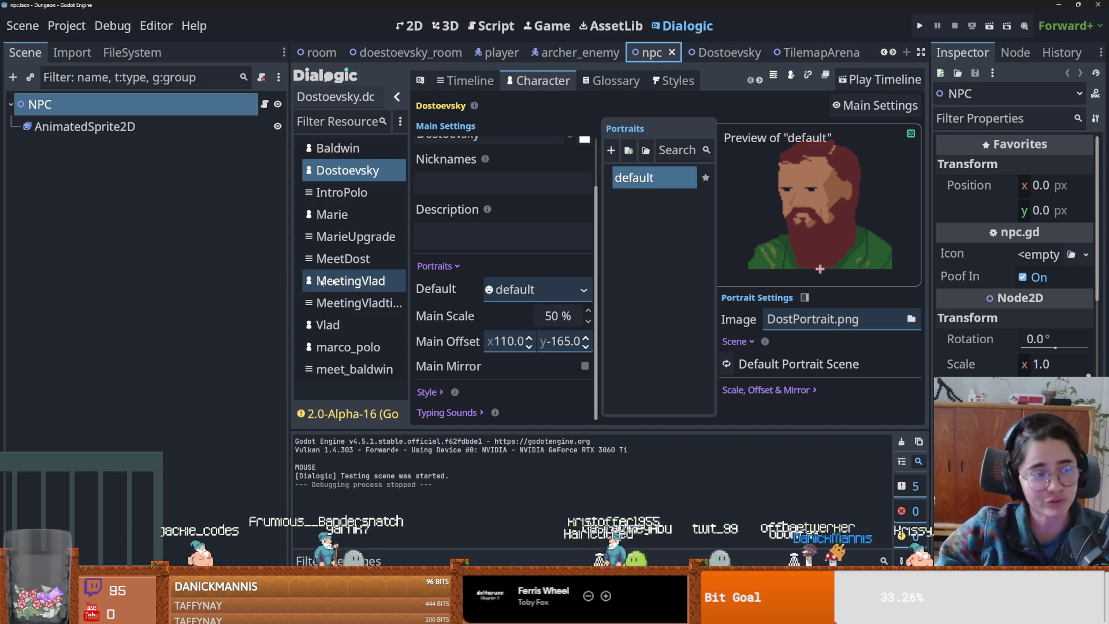
{"action": "left_click_drag", "start_coordinate": [289, 296], "coordinate": [240, 296]}
{"action": "key", "text": "ctrl+s"}
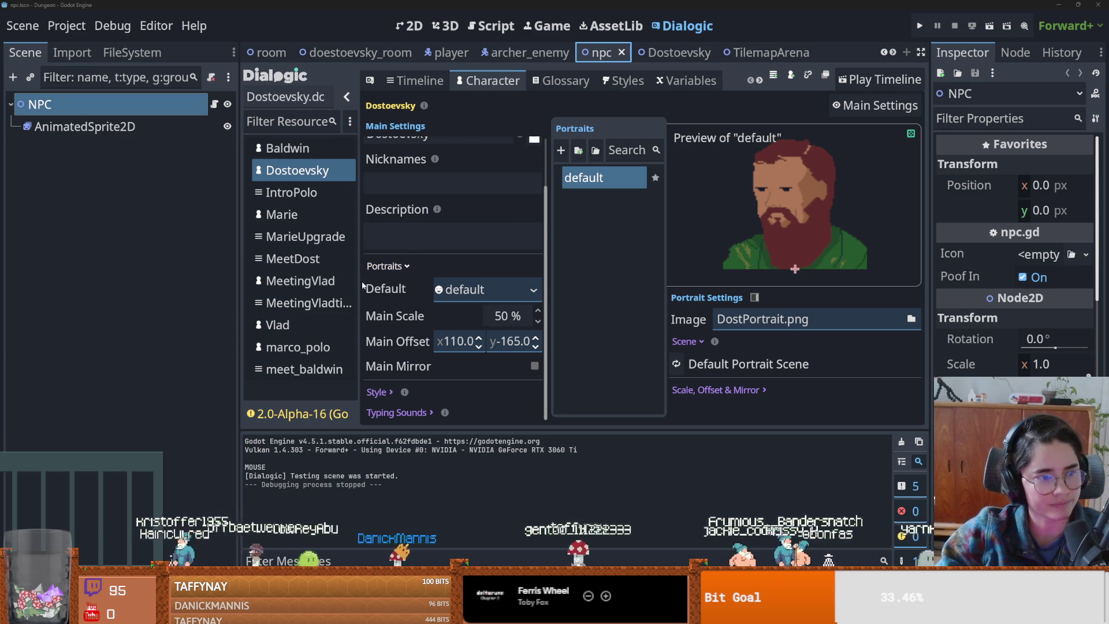
{"action": "key", "text": "ctrl+s"}
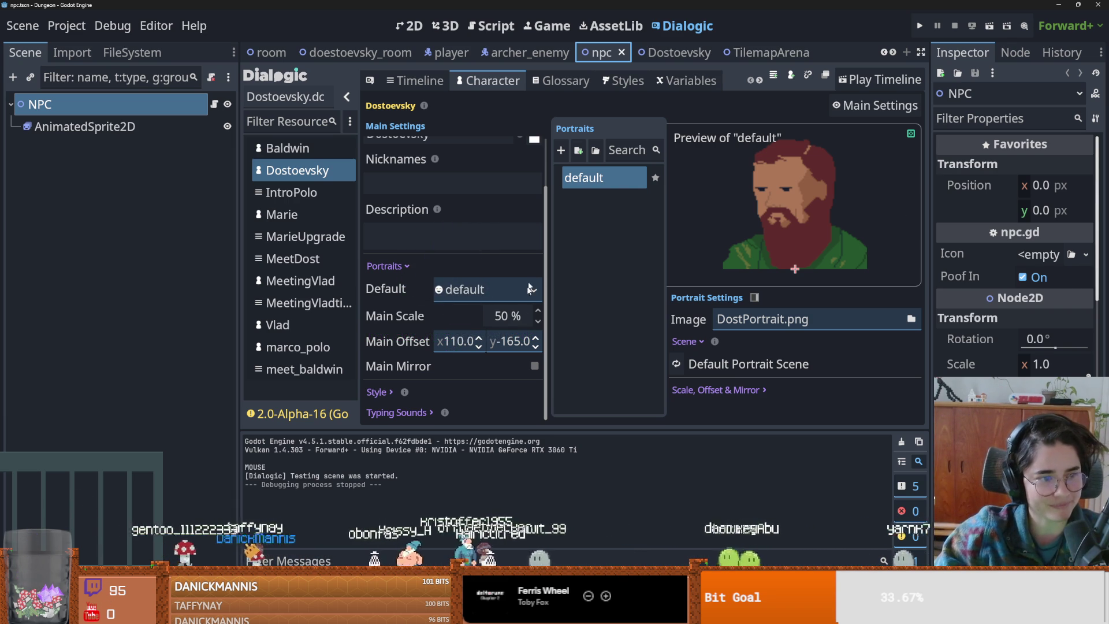
{"action": "scroll", "coordinate": [538, 317], "scroll_direction": "up", "scroll_amount": 2}
{"action": "key", "text": "ctrl+s"}
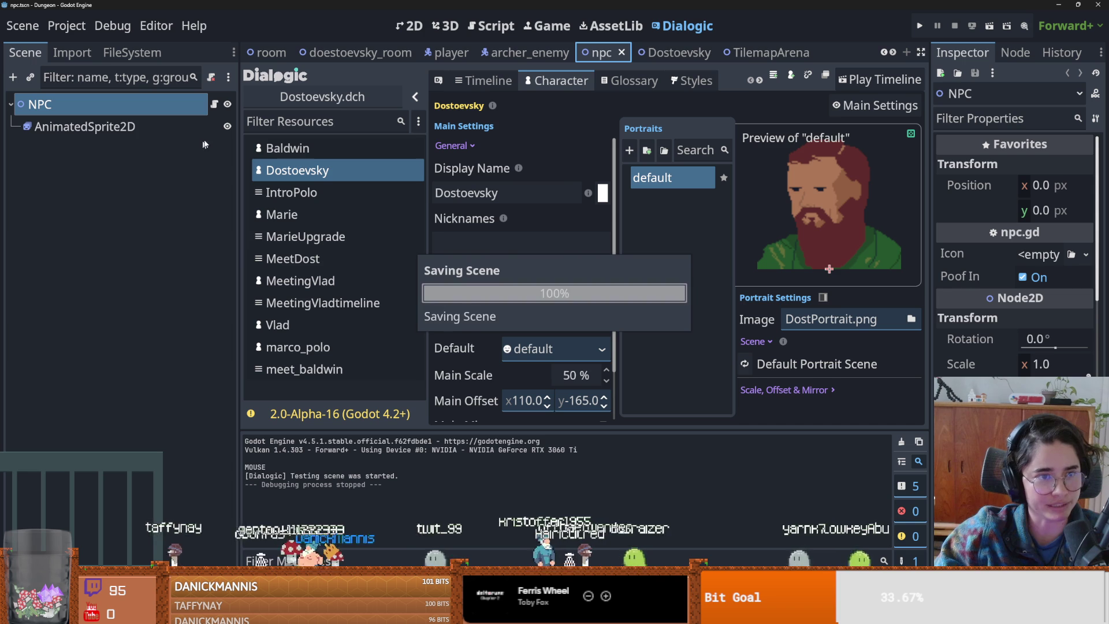
{"action": "left_click", "coordinate": [164, 100]}
- Switch to the 2D workspace and close the archer_enemy scene
{"action": "key", "text": "ctrl+F1"}
{"action": "scroll", "coordinate": [595, 181], "scroll_direction": "up", "scroll_amount": 3}
{"action": "scroll", "coordinate": [608, 202], "scroll_direction": "up", "scroll_amount": 3}
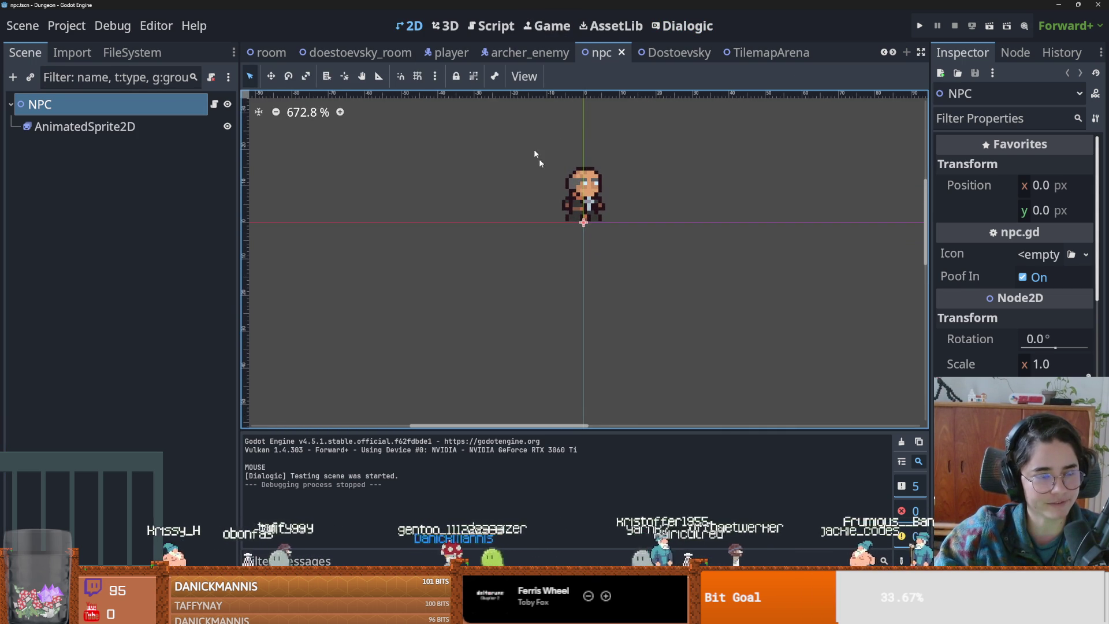
{"action": "left_click", "coordinate": [526, 53]}
{"action": "left_click", "coordinate": [579, 53]}
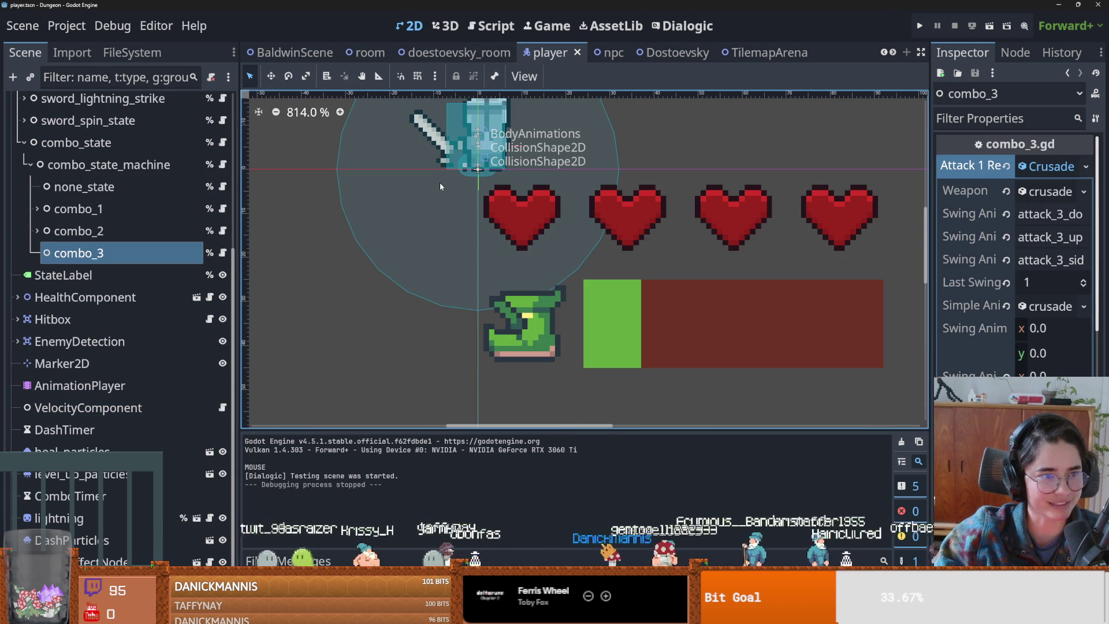
- Open and save the BaldwinScene, then scroll the scene tabs back toward radiation_room
{"action": "left_click", "coordinate": [294, 54]}
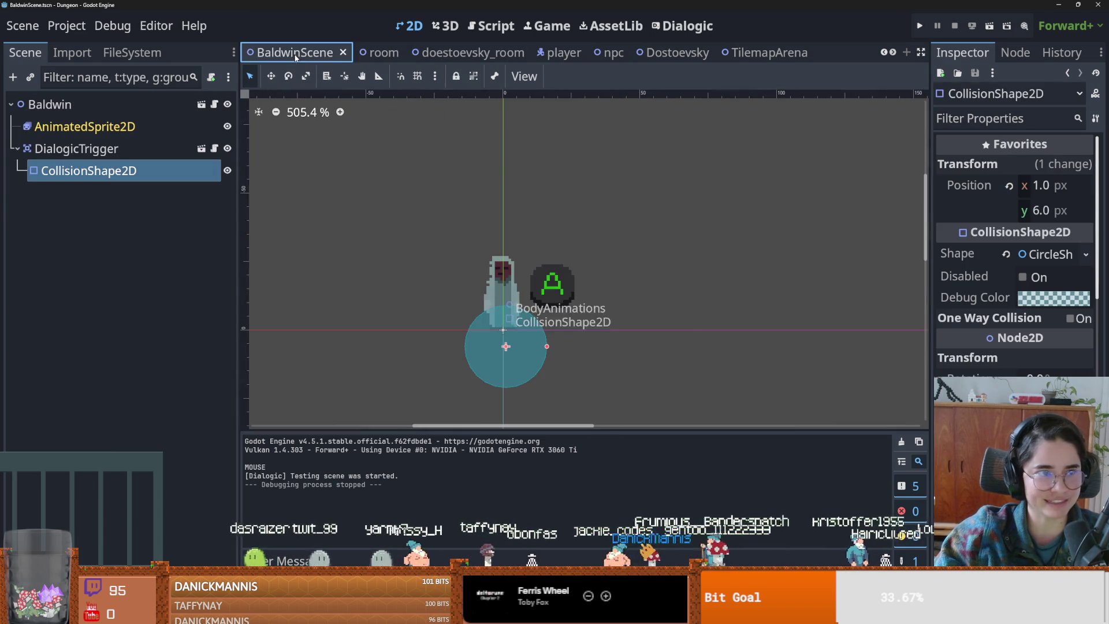
{"action": "key", "text": "ctrl+s"}
{"action": "scroll", "coordinate": [440, 271], "scroll_direction": "down", "scroll_amount": 2}
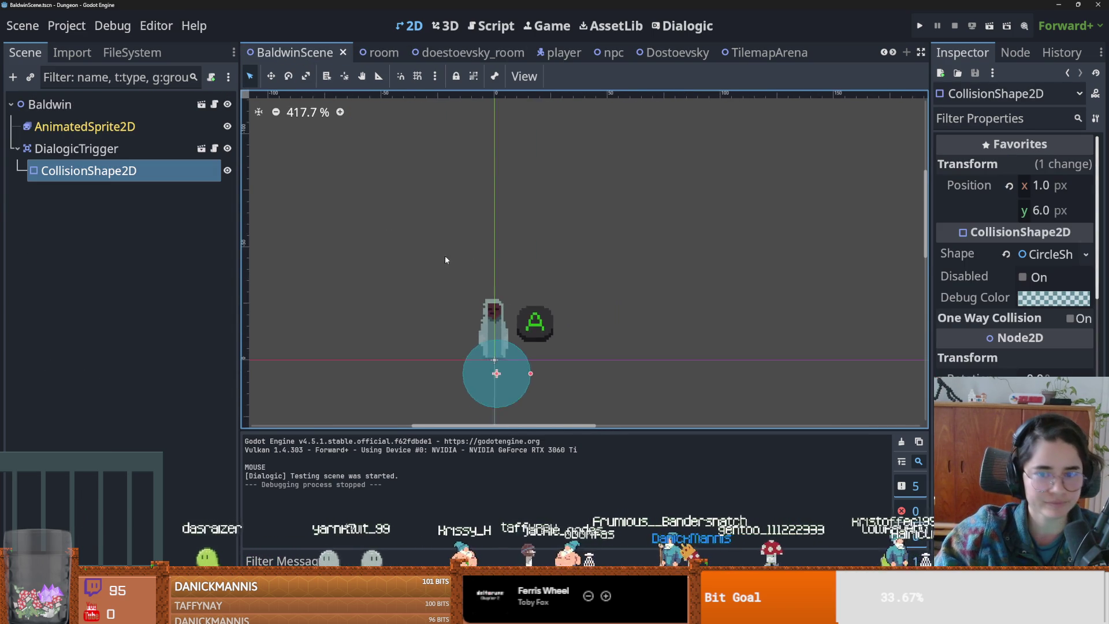
{"action": "left_click", "coordinate": [885, 52]}
{"action": "left_click", "coordinate": [886, 52]}
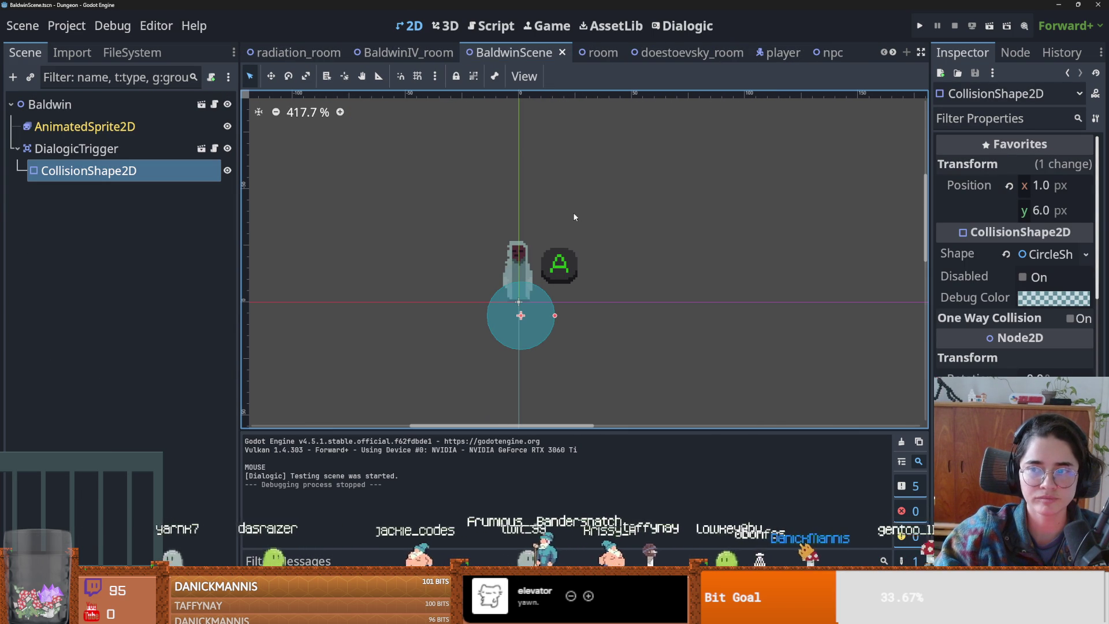
{"action": "key", "text": "alt+Tab"}
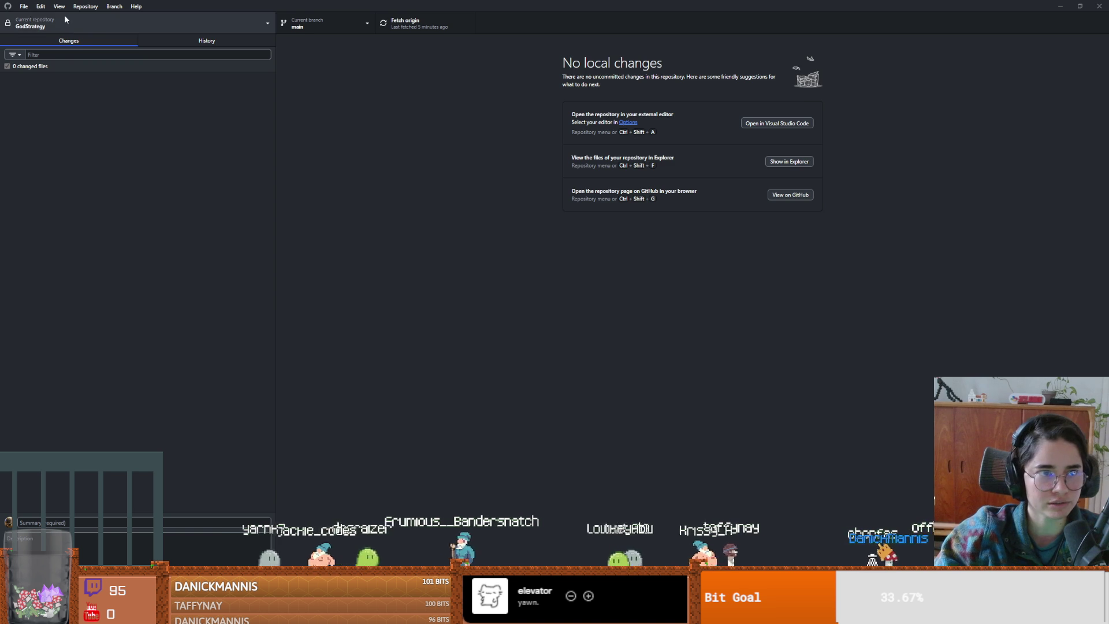
- Commit the 18 RogueRoom changes as 'room icons and room tool table working' and push to origin
{"action": "key", "text": "ctrl+t"}
{"action": "left_click", "coordinate": [60, 85]}
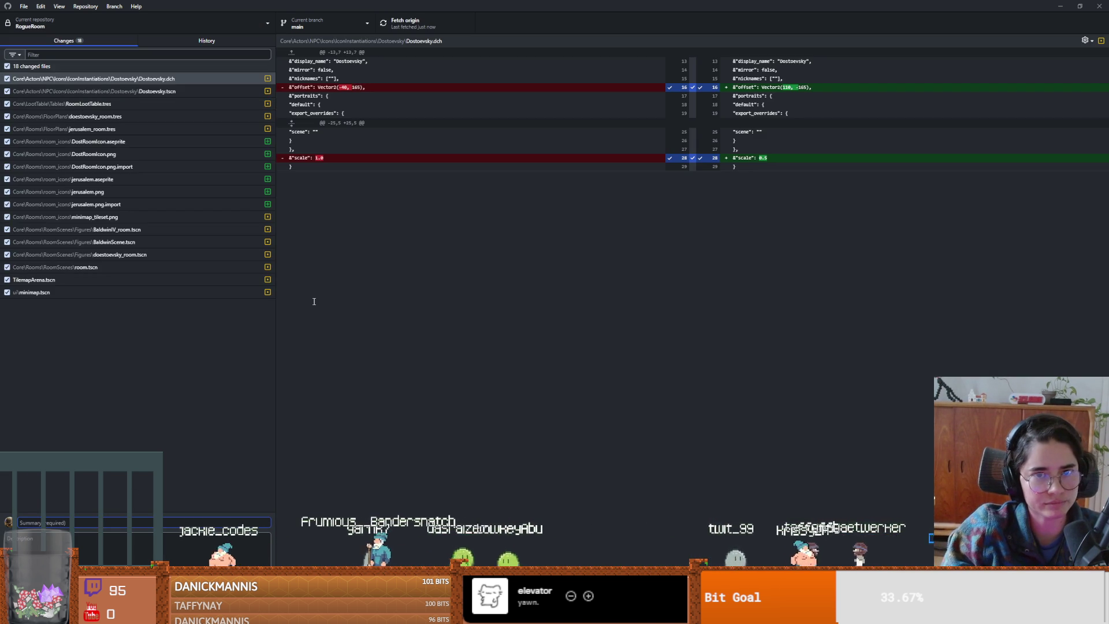
{"action": "type", "text": "room icons and room"}
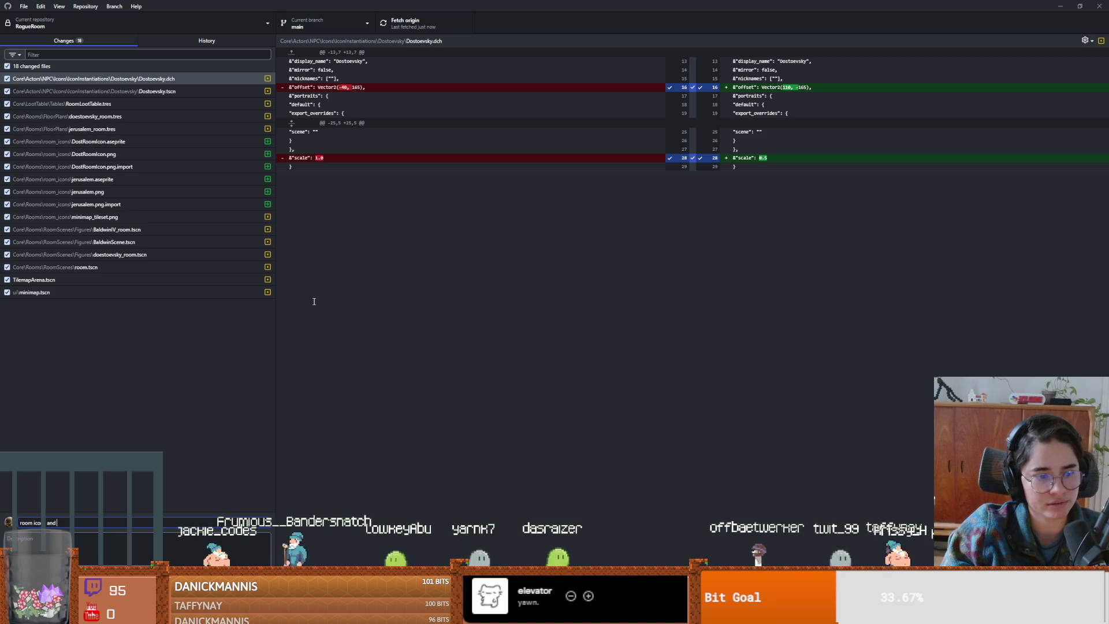
{"action": "type", "text": " tool"}
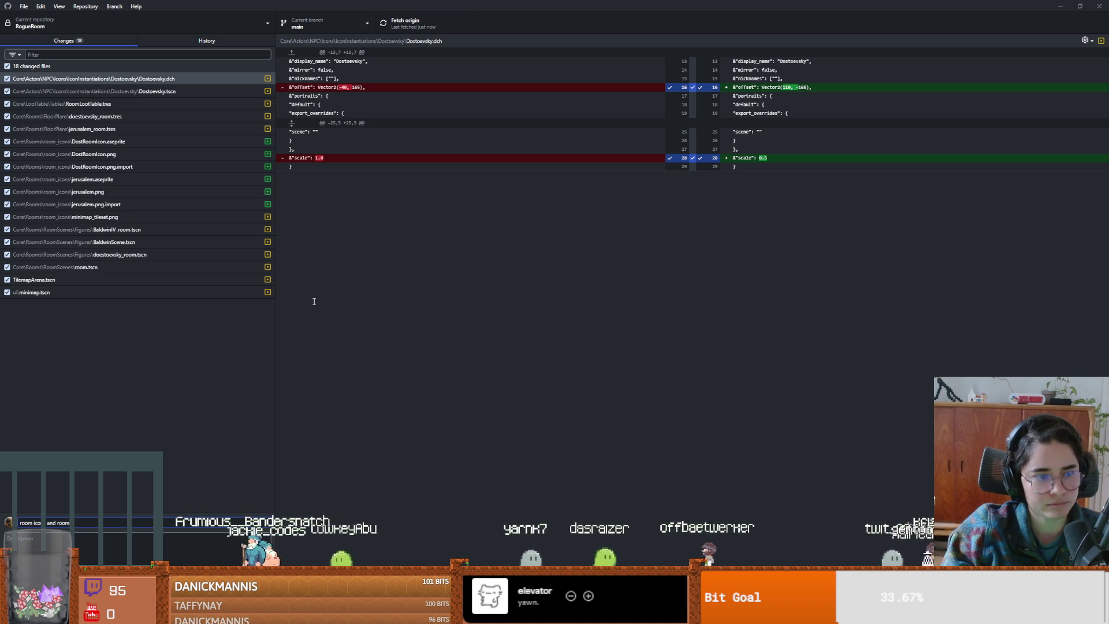
{"action": "type", "text": " table working"}
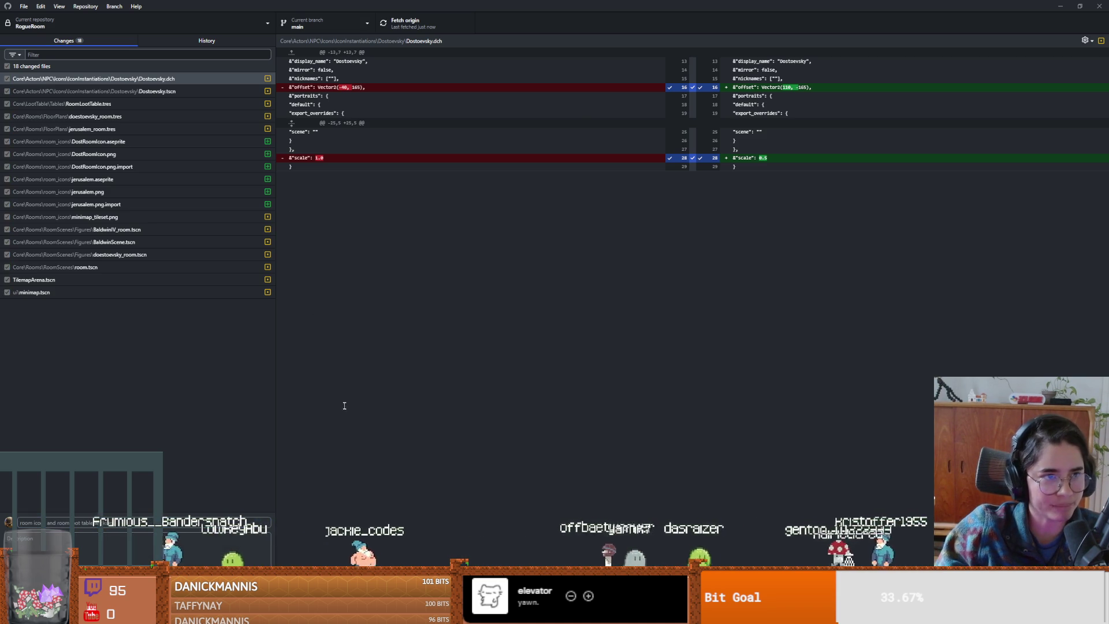
{"action": "key", "text": "ctrl+Return"}
{"action": "key", "text": "ctrl+p"}
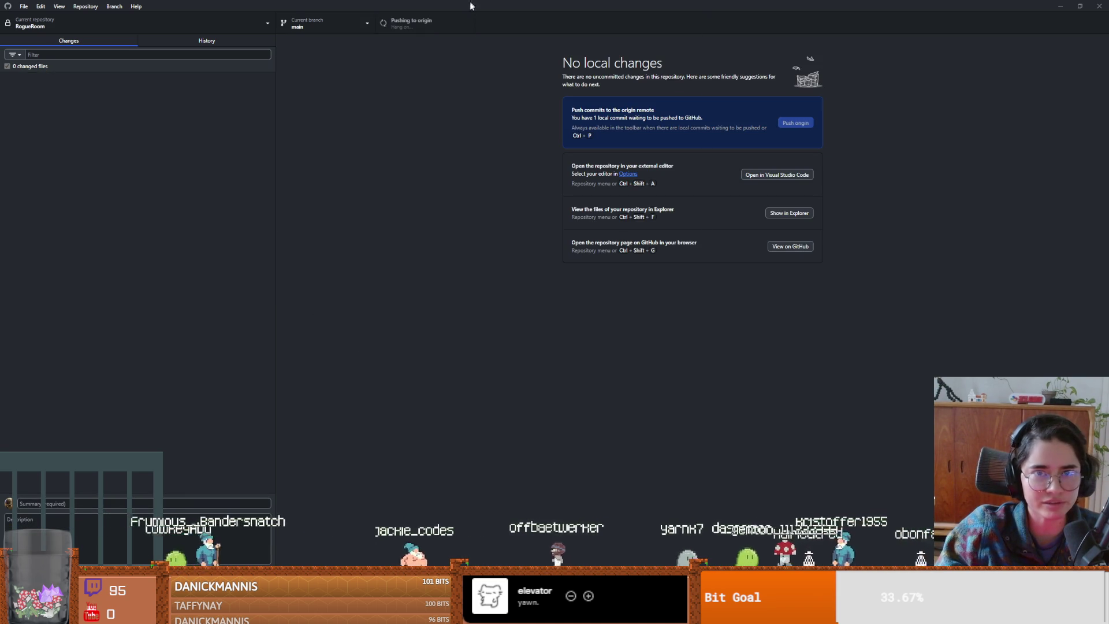
{"action": "left_click", "coordinate": [1080, 6]}
{"action": "left_click", "coordinate": [604, 176]}
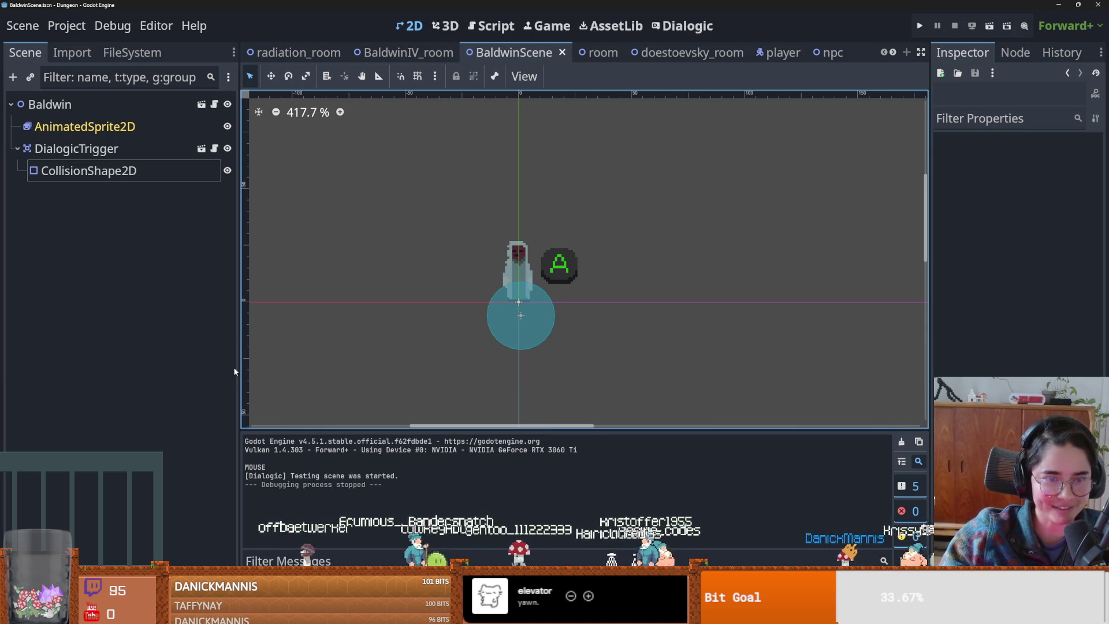
- Narrow the Scene dock and save the Baldwin scene
{"action": "left_click_drag", "start_coordinate": [236, 366], "coordinate": [162, 370]}
{"action": "key", "text": "ctrl+s"}
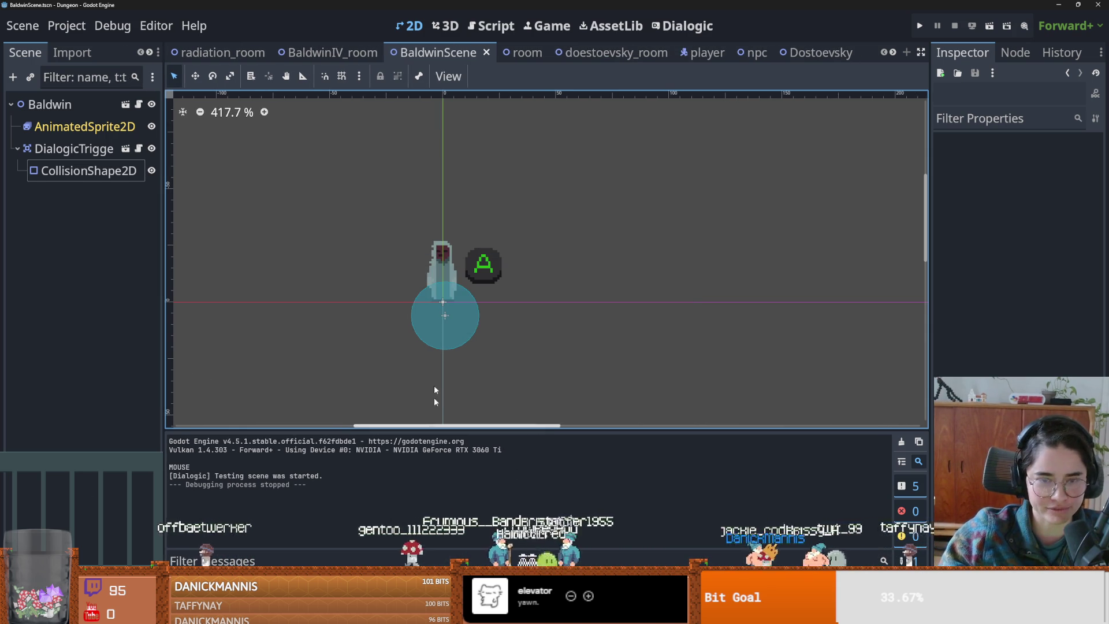
{"action": "scroll", "coordinate": [403, 249], "scroll_direction": "left", "scroll_amount": 2}
{"action": "key", "text": "ctrl+s"}
- Open radiation_room, pan the view down, collapse MonsterStaticTrap, and save the scene
{"action": "left_click", "coordinate": [222, 52]}
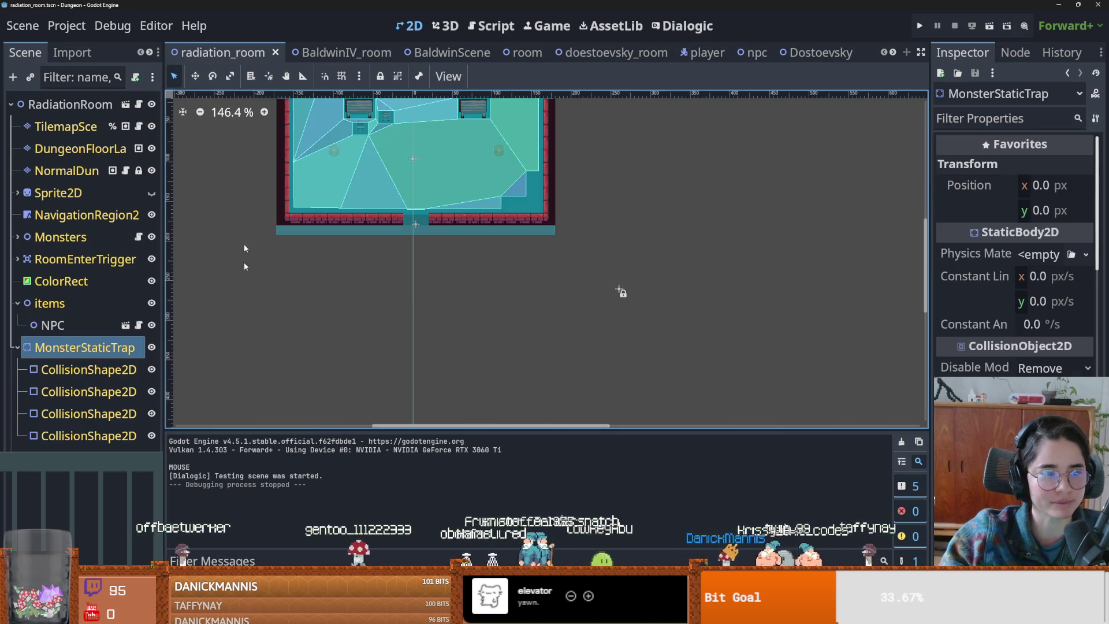
{"action": "scroll", "coordinate": [421, 210], "scroll_direction": "up", "scroll_amount": 1}
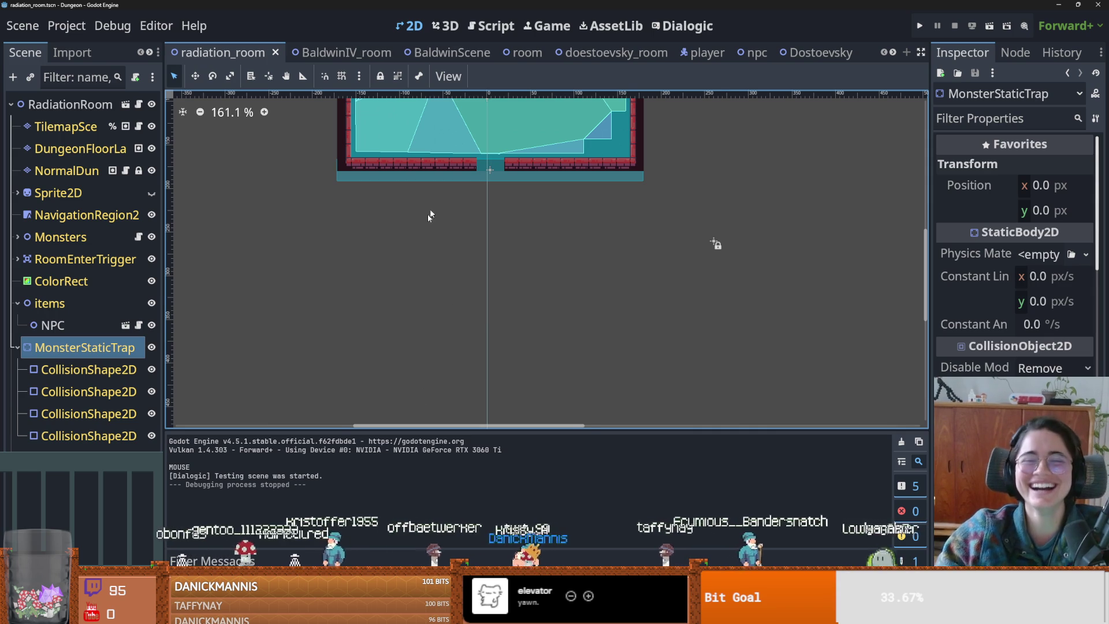
{"action": "key", "text": "ctrl+s"}
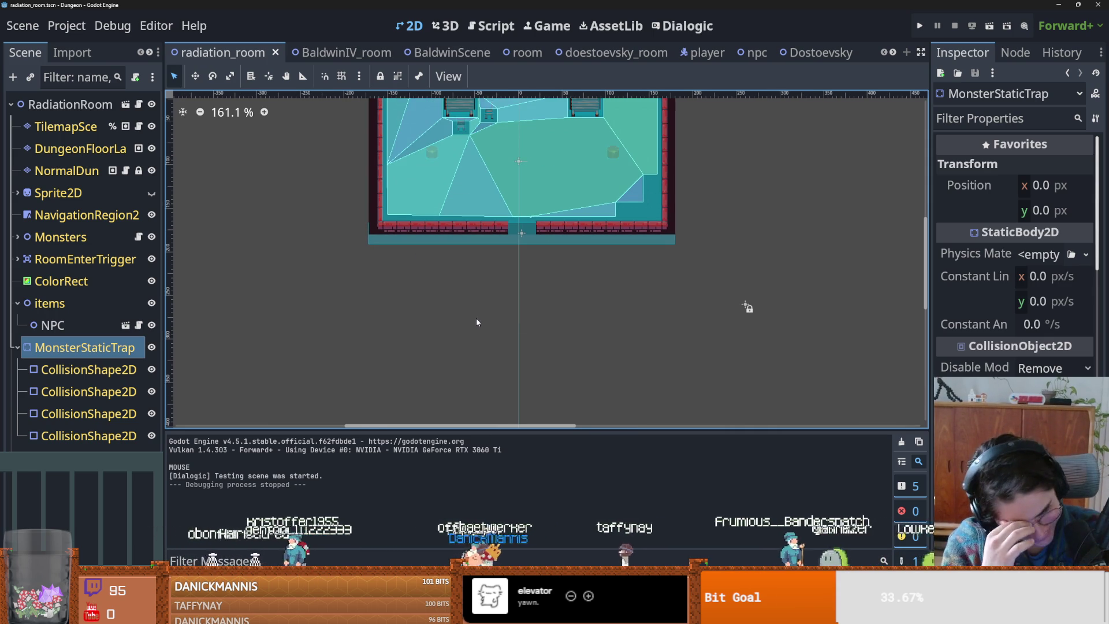
{"action": "key", "text": "ctrl+s"}
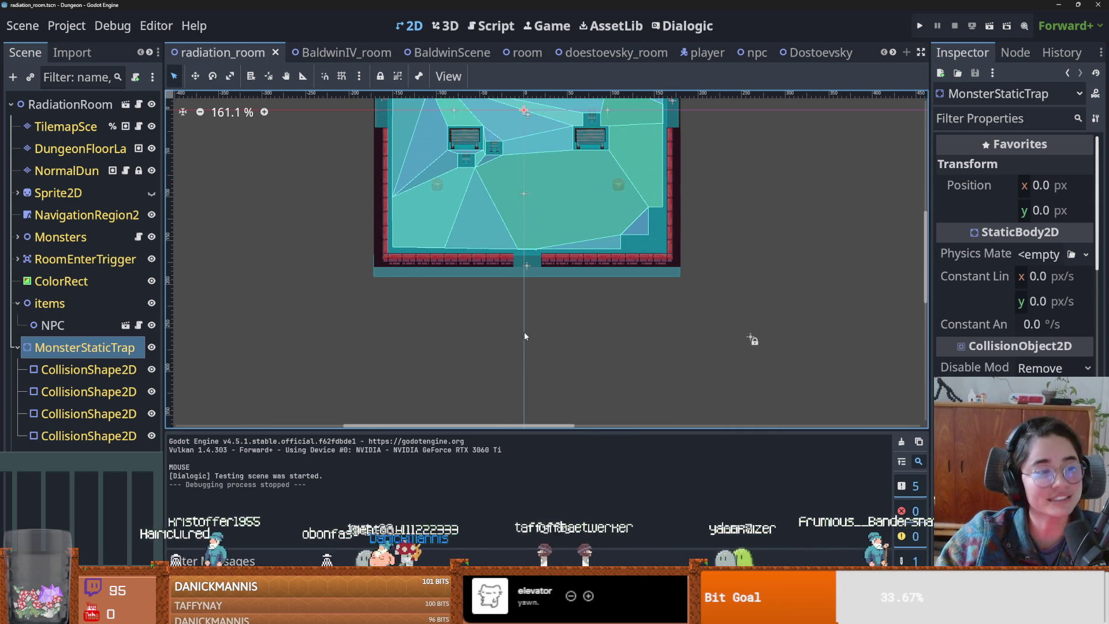
{"action": "mouse_move", "coordinate": [412, 319]}
{"action": "left_mouse_down"}
{"action": "mouse_move", "coordinate": [406, 337]}
{"action": "mouse_move", "coordinate": [371, 354]}
{"action": "left_mouse_up"}
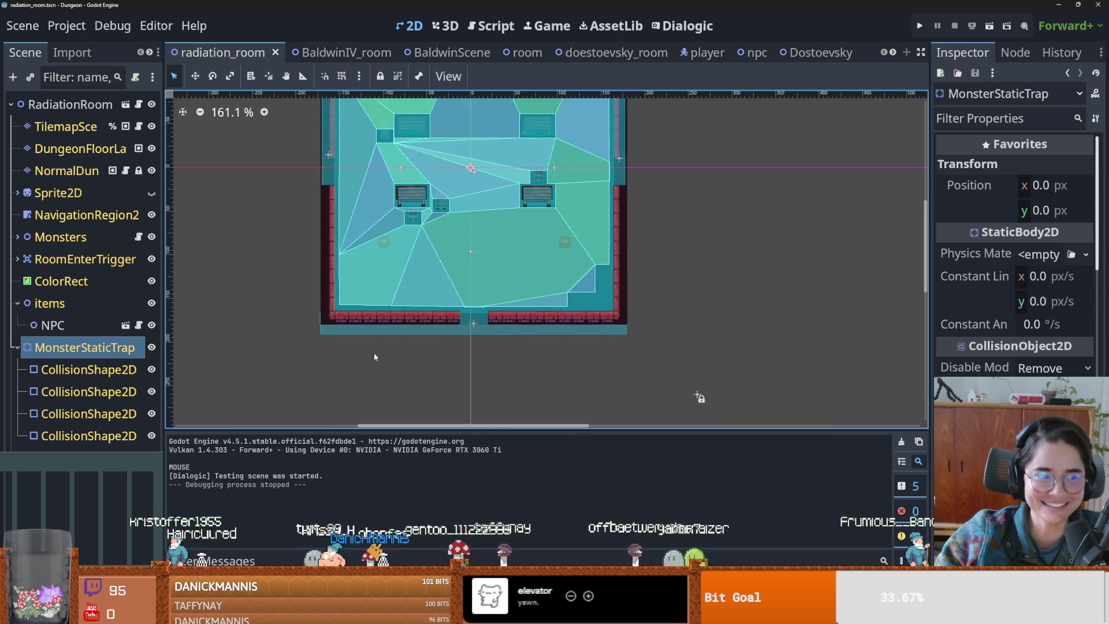
{"action": "key", "text": "ctrl+s"}
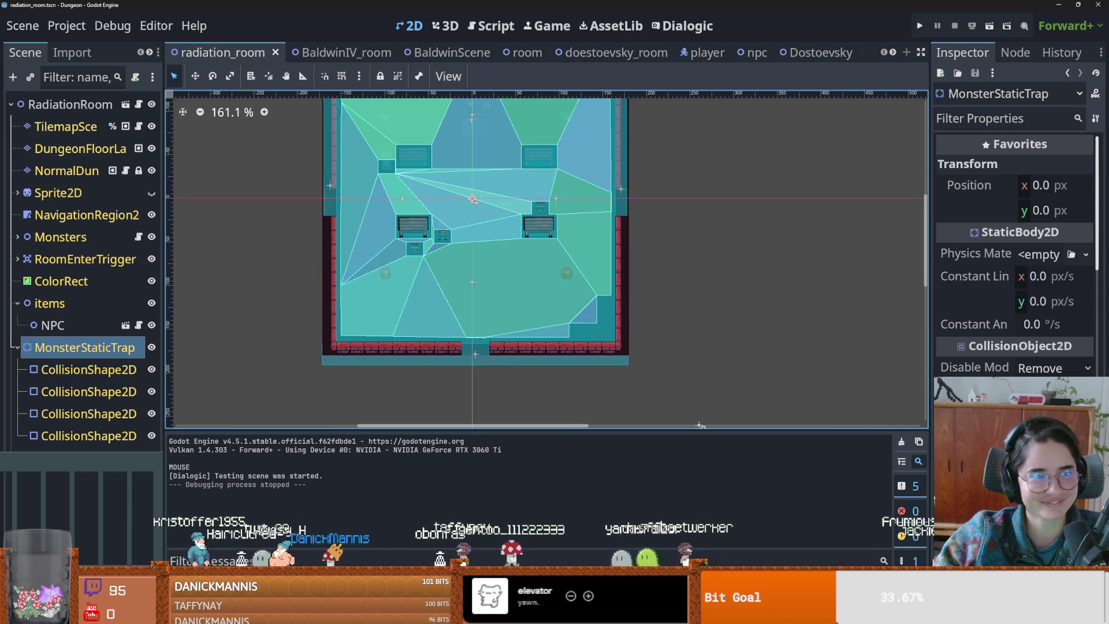
{"action": "left_click", "coordinate": [14, 347]}
{"action": "key", "text": "ctrl+s"}
{"action": "scroll", "coordinate": [433, 303], "scroll_direction": "down", "scroll_amount": 2}
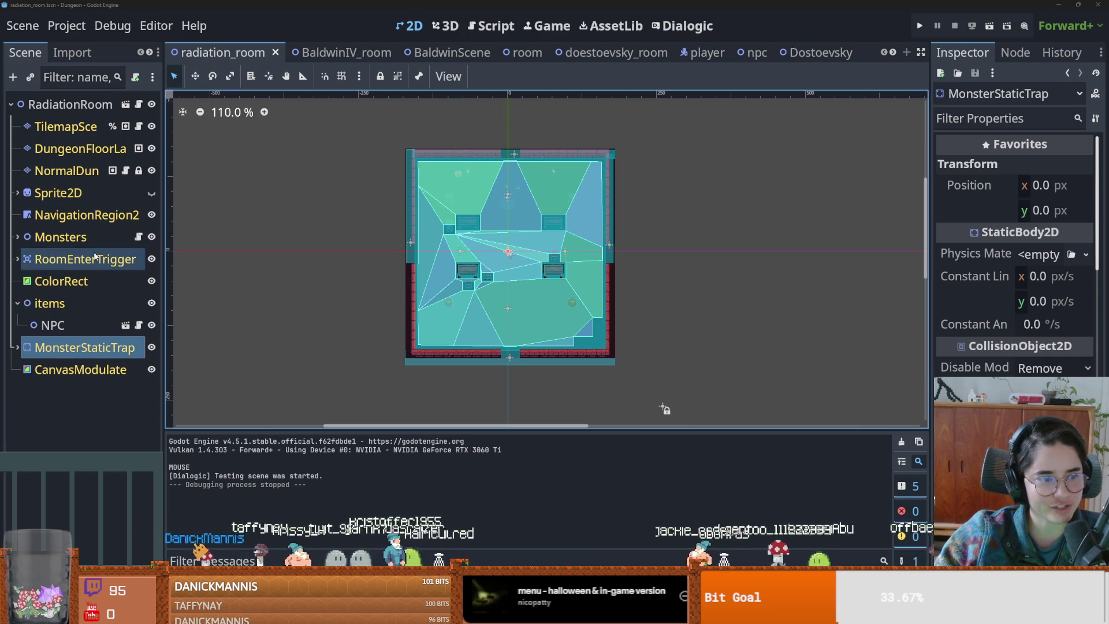
- Filter the FileSystem dock by 'vlad' and browse to the VladTheImpaler files
{"action": "left_click", "coordinate": [71, 52]}
{"action": "left_click", "coordinate": [149, 52]}
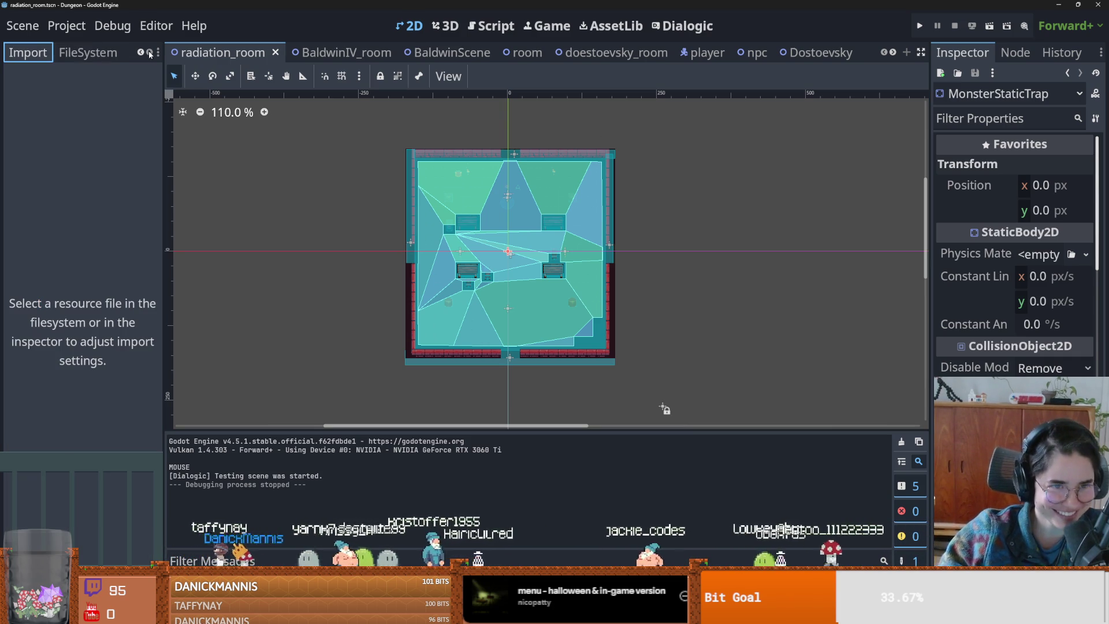
{"action": "left_click", "coordinate": [88, 52]}
{"action": "left_click", "coordinate": [74, 103]}
{"action": "type", "text": "vlad"}
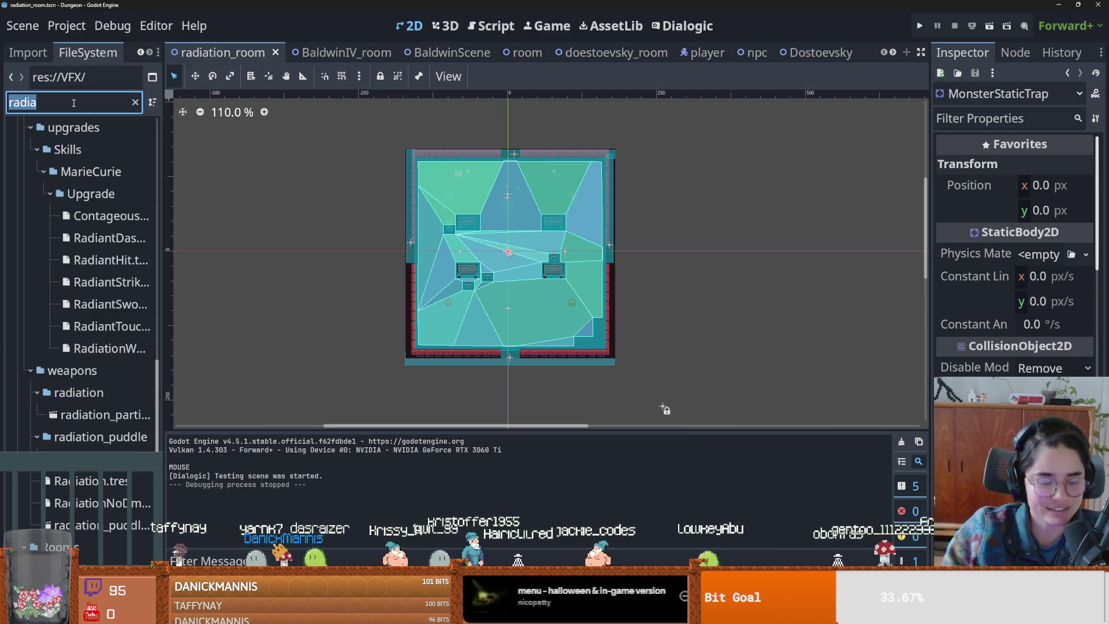
{"action": "left_click", "coordinate": [75, 296]}
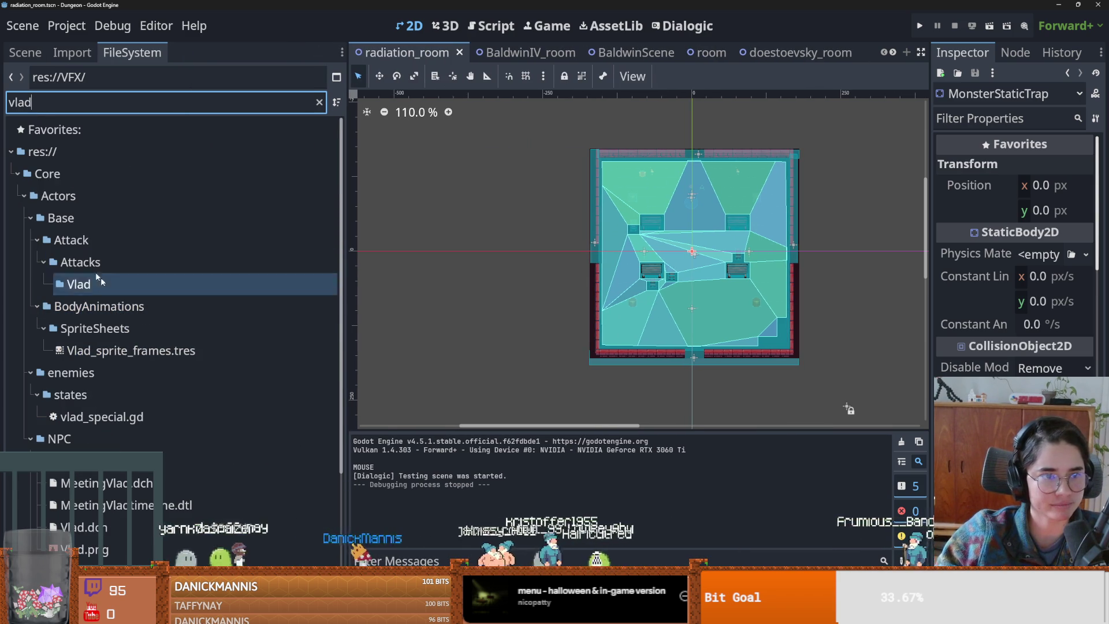
{"action": "scroll", "coordinate": [110, 289], "scroll_direction": "down", "scroll_amount": 3}
{"action": "left_click", "coordinate": [120, 342]}
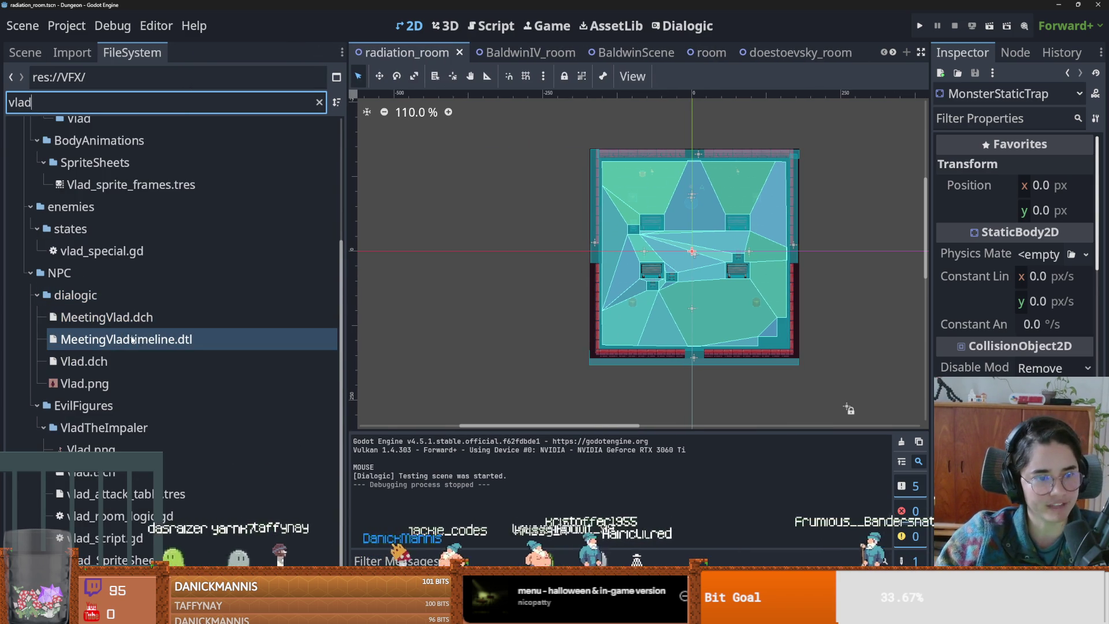
{"action": "left_click", "coordinate": [145, 472]}
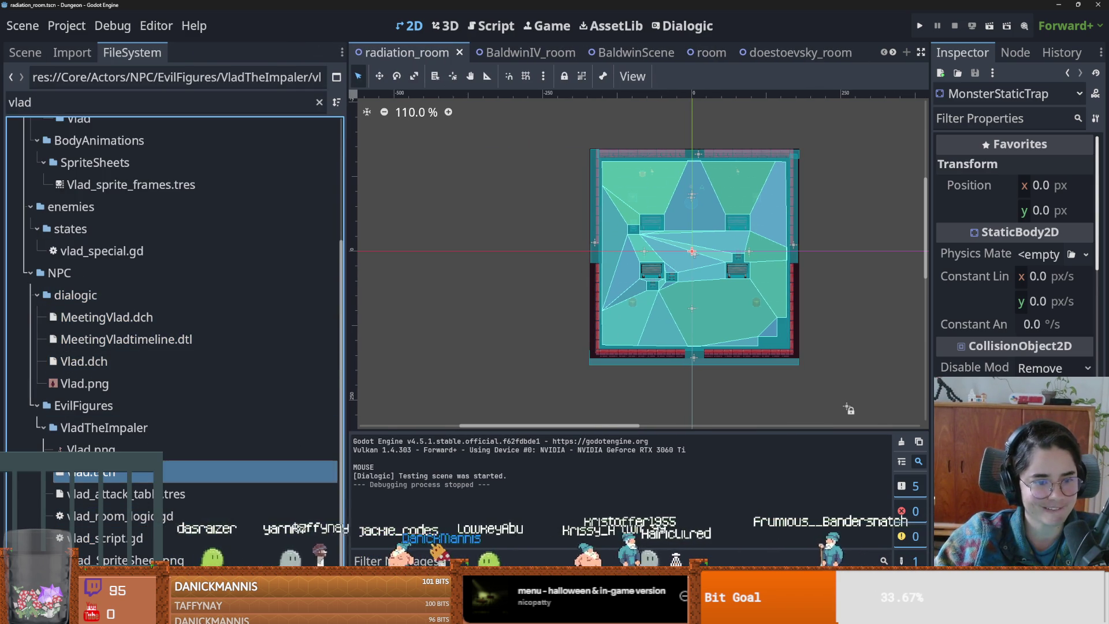
- Use Save All Scenes from the radiation_room tab's context menu
{"action": "right_click", "coordinate": [413, 52]}
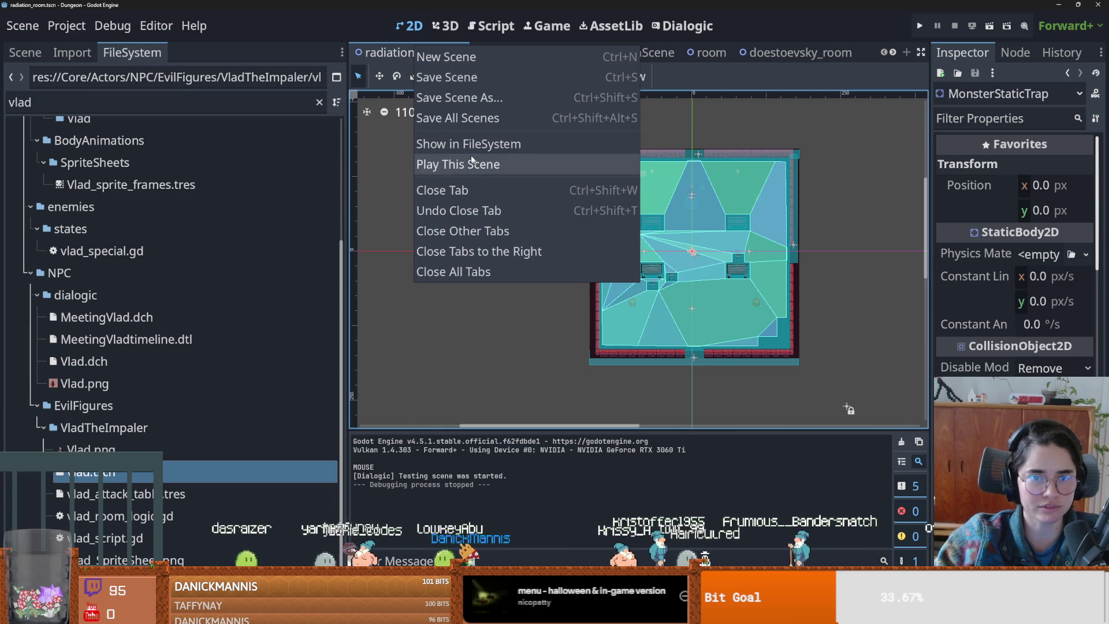
{"action": "left_click", "coordinate": [470, 119]}
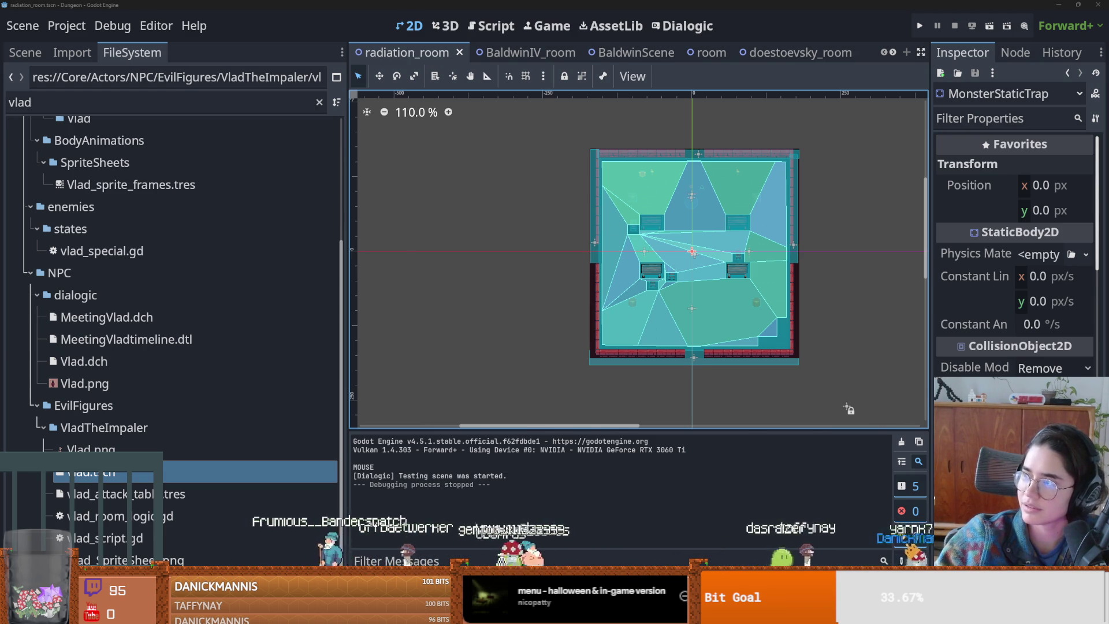
{"action": "key", "text": "alt+Tab"}
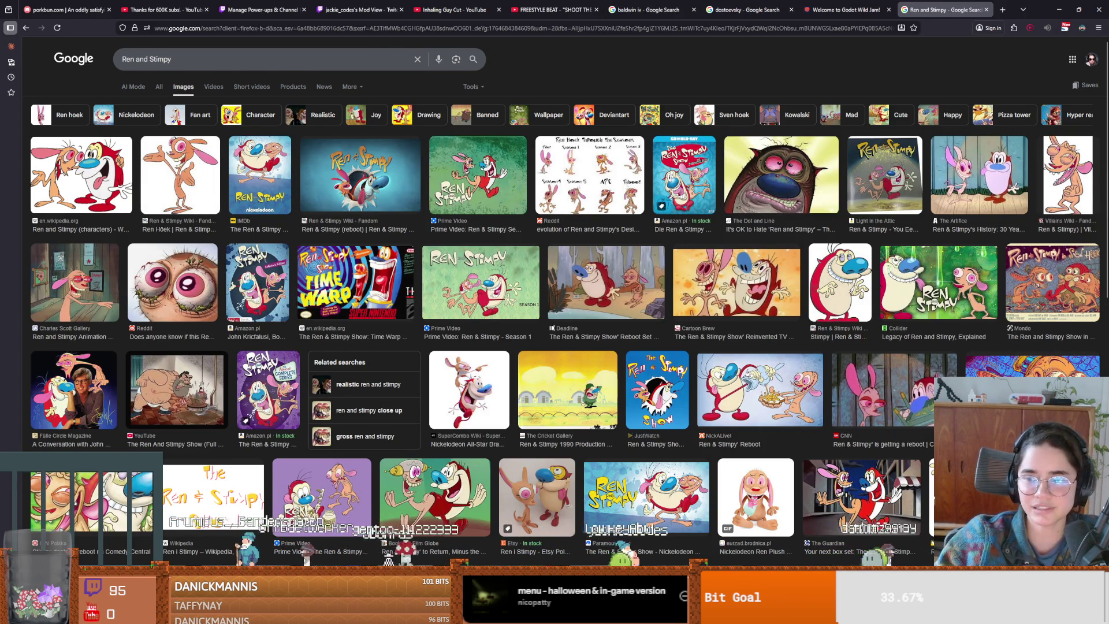
{"action": "key", "text": "alt+Tab"}
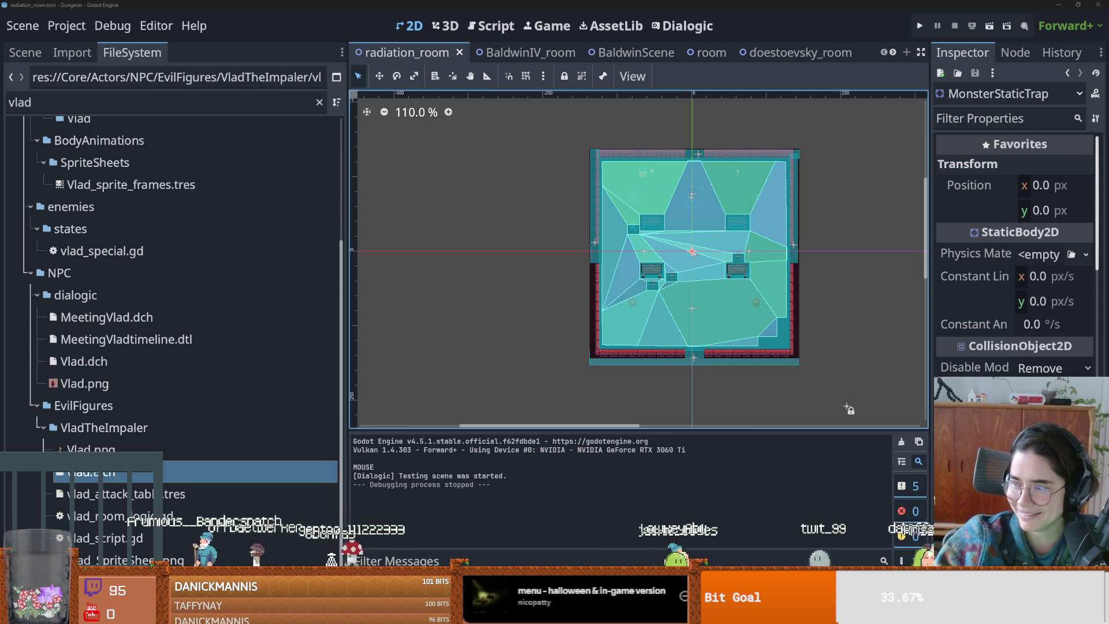
- Zoom into the radiation_room canvas and save the scene with Ctrl+S
{"action": "scroll", "coordinate": [752, 243], "scroll_direction": "up", "scroll_amount": 1}
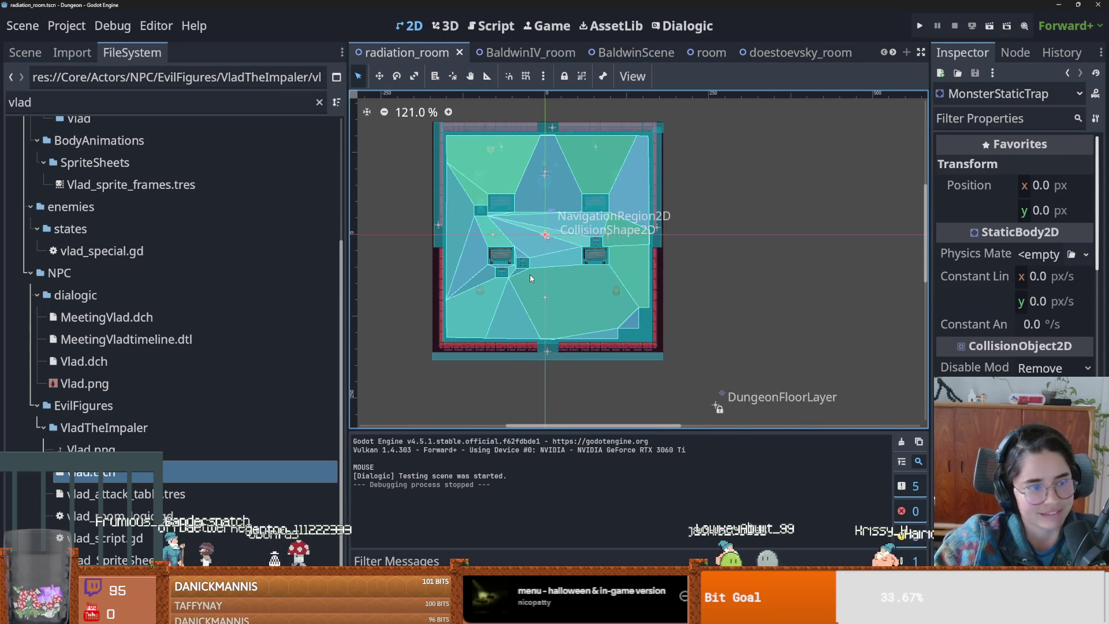
{"action": "scroll", "coordinate": [531, 274], "scroll_direction": "up", "scroll_amount": 2}
{"action": "scroll", "coordinate": [532, 270], "scroll_direction": "up", "scroll_amount": 1}
{"action": "key", "text": "ctrl+s"}
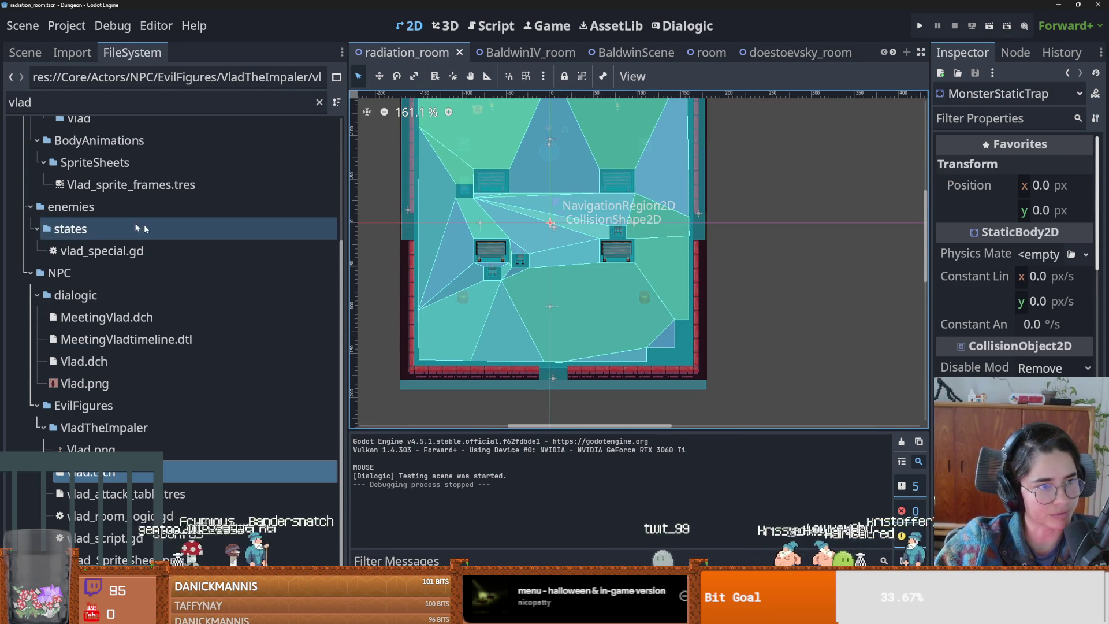
{"action": "key", "text": "ctrl+s"}
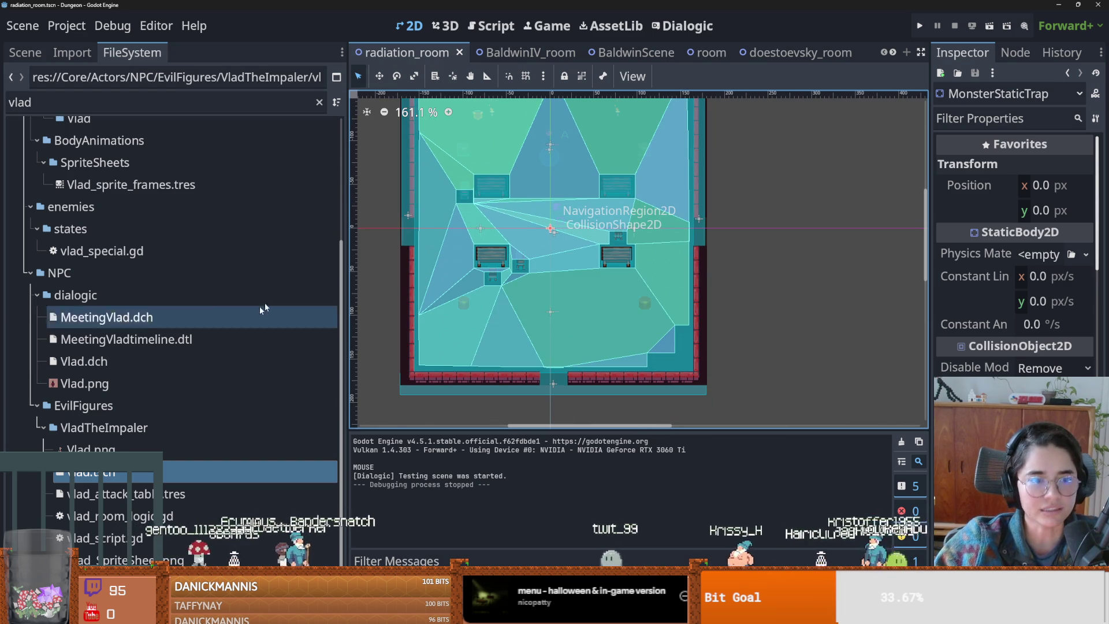
{"action": "scroll", "coordinate": [172, 254], "scroll_direction": "up", "scroll_amount": 3}
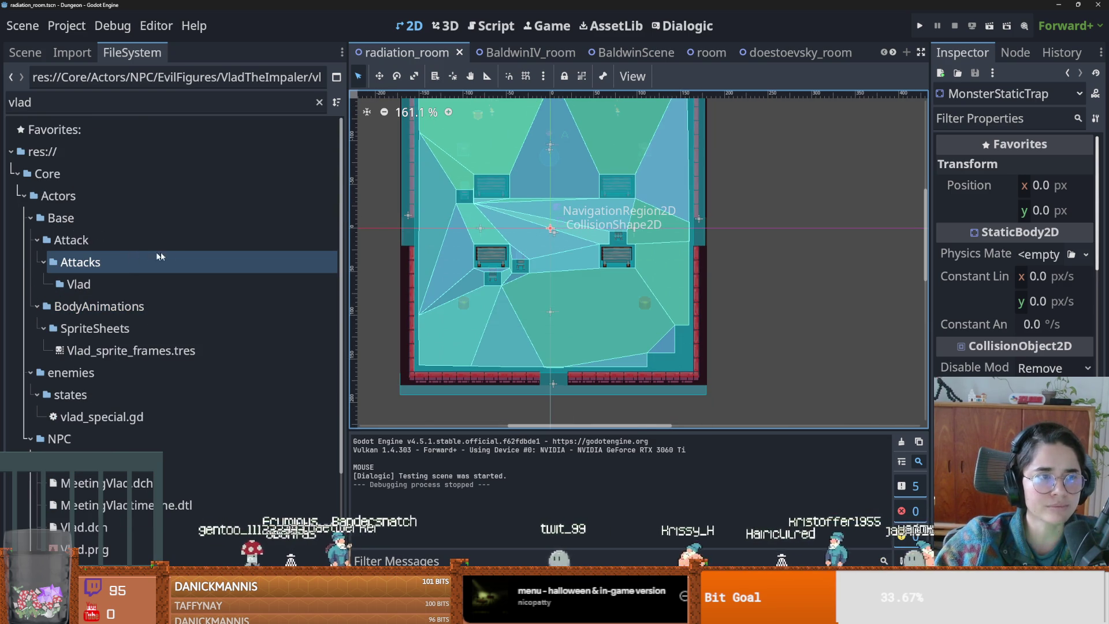
{"action": "scroll", "coordinate": [172, 254], "scroll_direction": "down", "scroll_amount": 3}
{"action": "key", "text": "ctrl+s"}
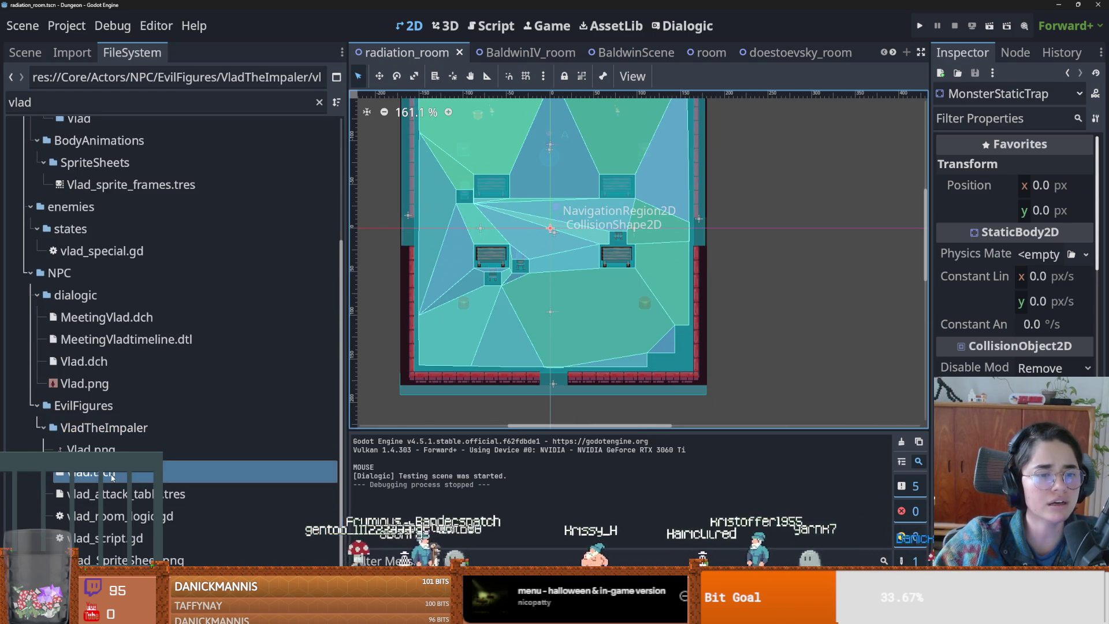
- Open vlad.tscn, show its scene tree, collapse Hitbox and StateMachine, and save
{"action": "double_click", "coordinate": [115, 472]}
{"action": "left_click", "coordinate": [26, 52]}
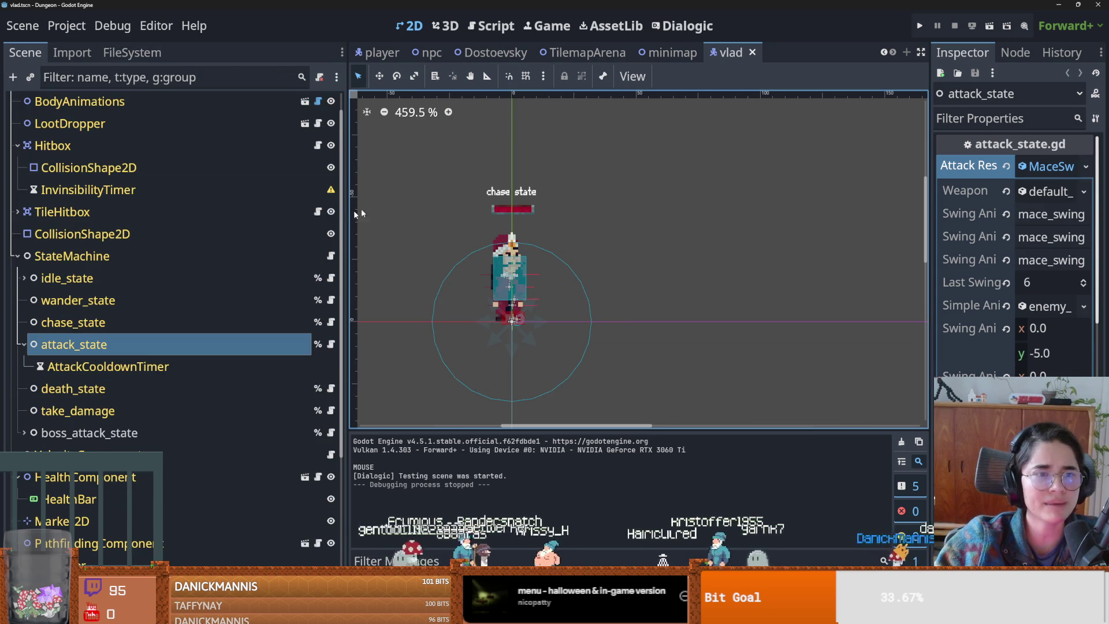
{"action": "scroll", "coordinate": [58, 208], "scroll_direction": "up", "scroll_amount": 1}
{"action": "key", "text": "ctrl+s"}
{"action": "left_click", "coordinate": [18, 171]}
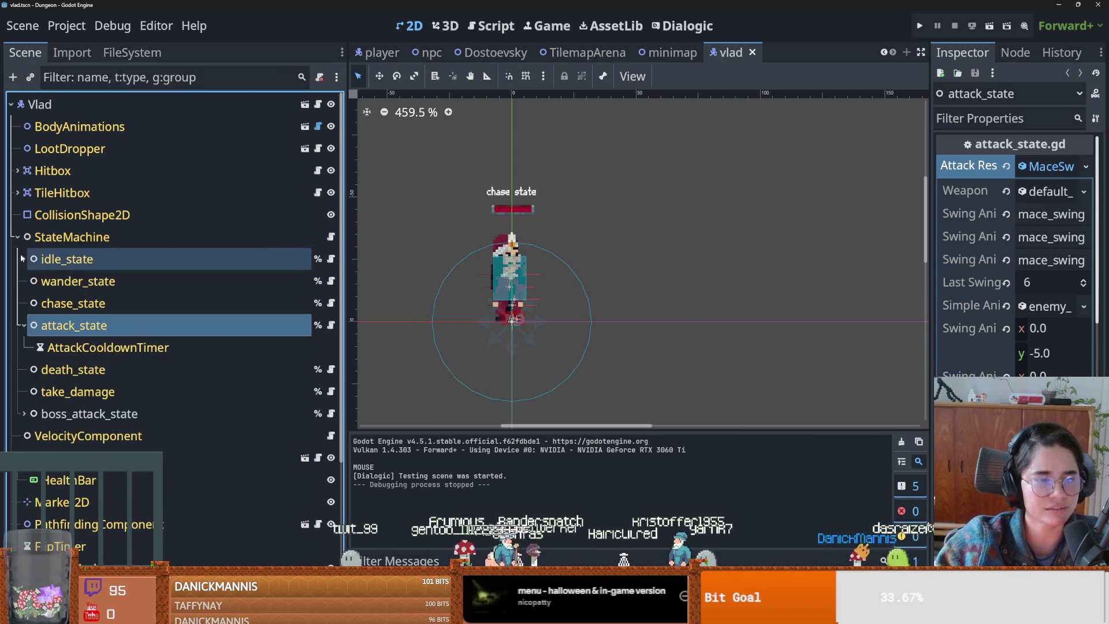
{"action": "left_click", "coordinate": [17, 237]}
{"action": "key", "text": "ctrl+s"}
- Collapse HealthComponent, save again, and select the Vlad root node with a wider Inspector
{"action": "left_click", "coordinate": [18, 281]}
{"action": "key", "text": "ctrl+s"}
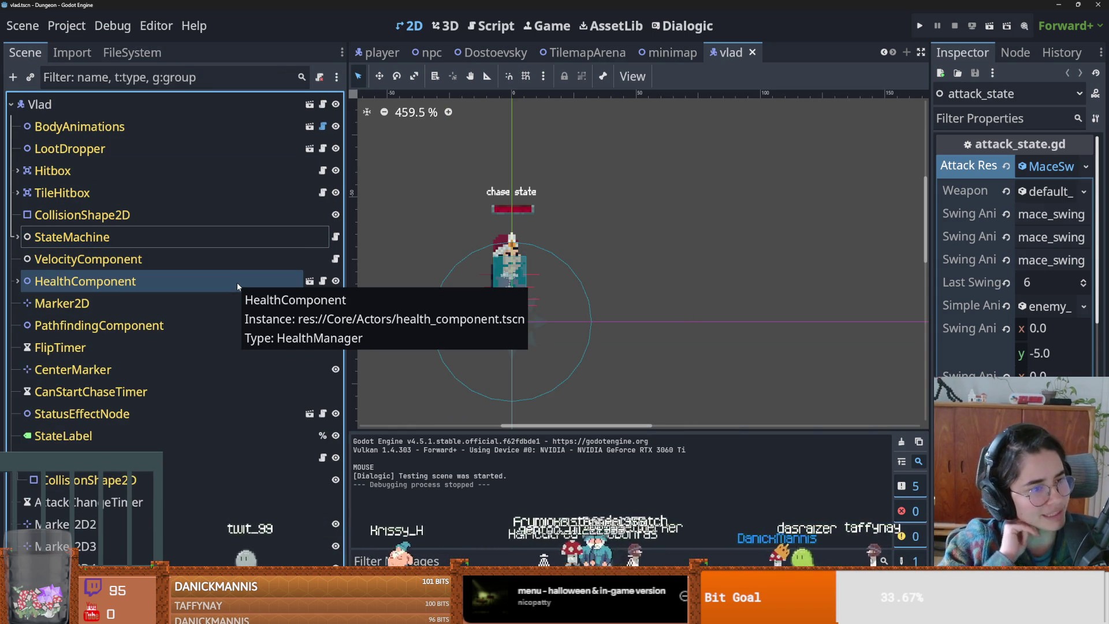
{"action": "key", "text": "ctrl+s"}
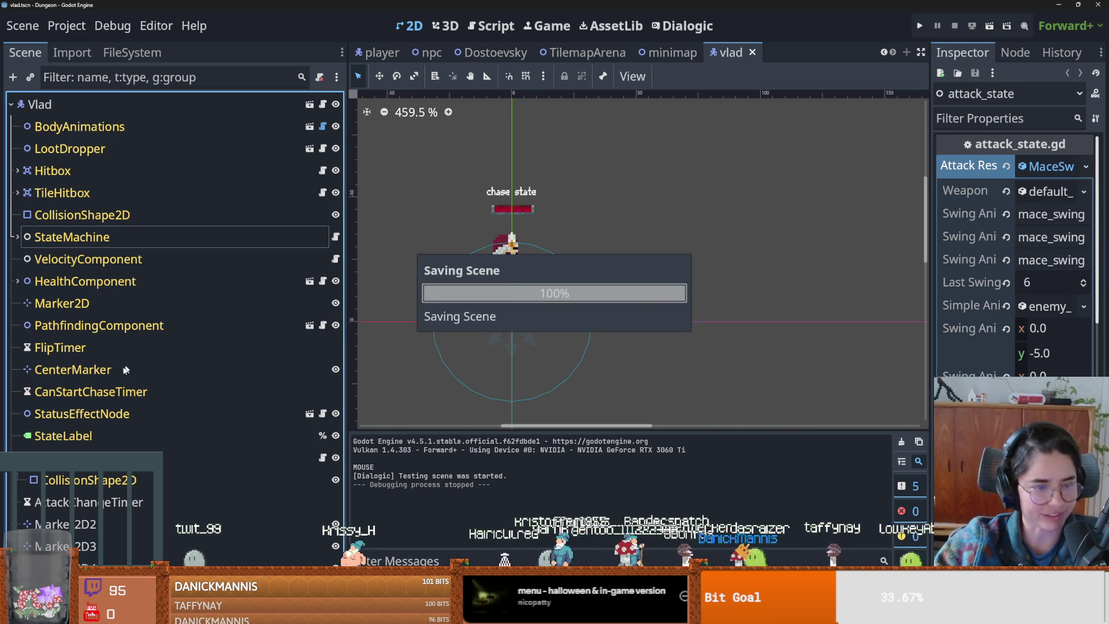
{"action": "scroll", "coordinate": [527, 306], "scroll_direction": "up", "scroll_amount": 3}
{"action": "key", "text": "ctrl+s"}
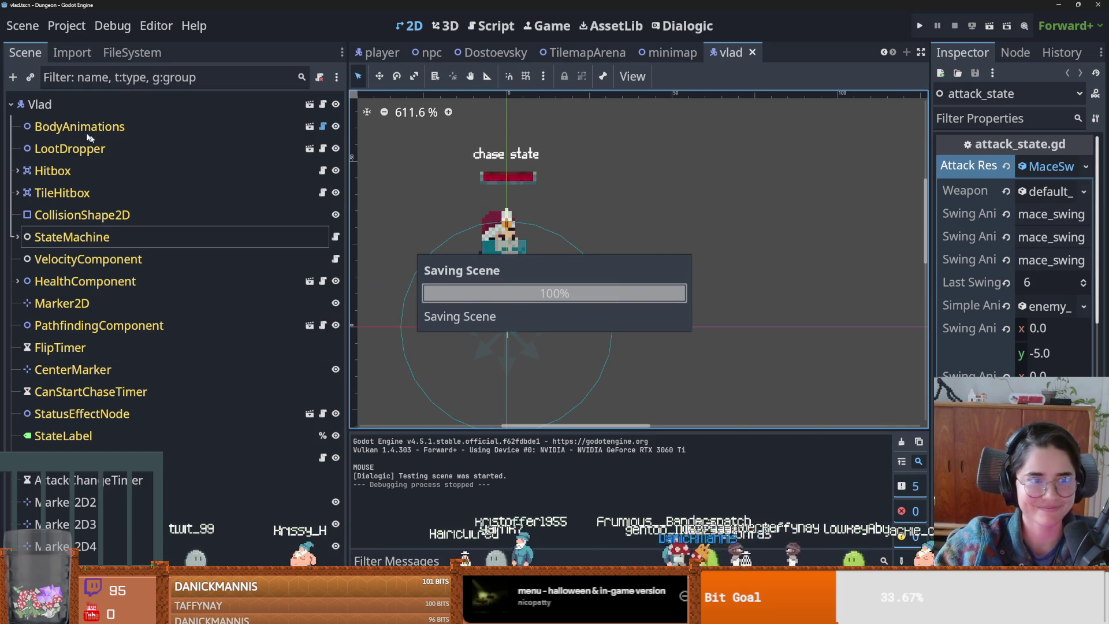
{"action": "left_click", "coordinate": [89, 108]}
{"action": "left_click_drag", "start_coordinate": [930, 277], "coordinate": [659, 277]}
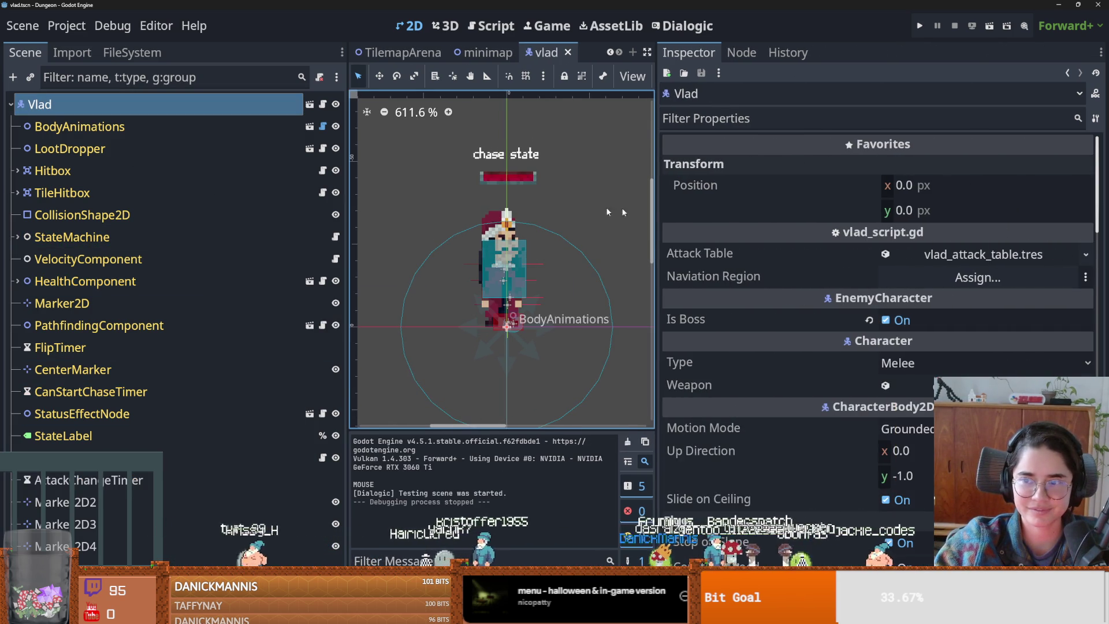
- Expand vlad_attack_table.tres and review the BatFlash.tres entry and its default_sword.tres weapon
{"action": "left_click", "coordinate": [933, 250]}
{"action": "left_click", "coordinate": [953, 353]}
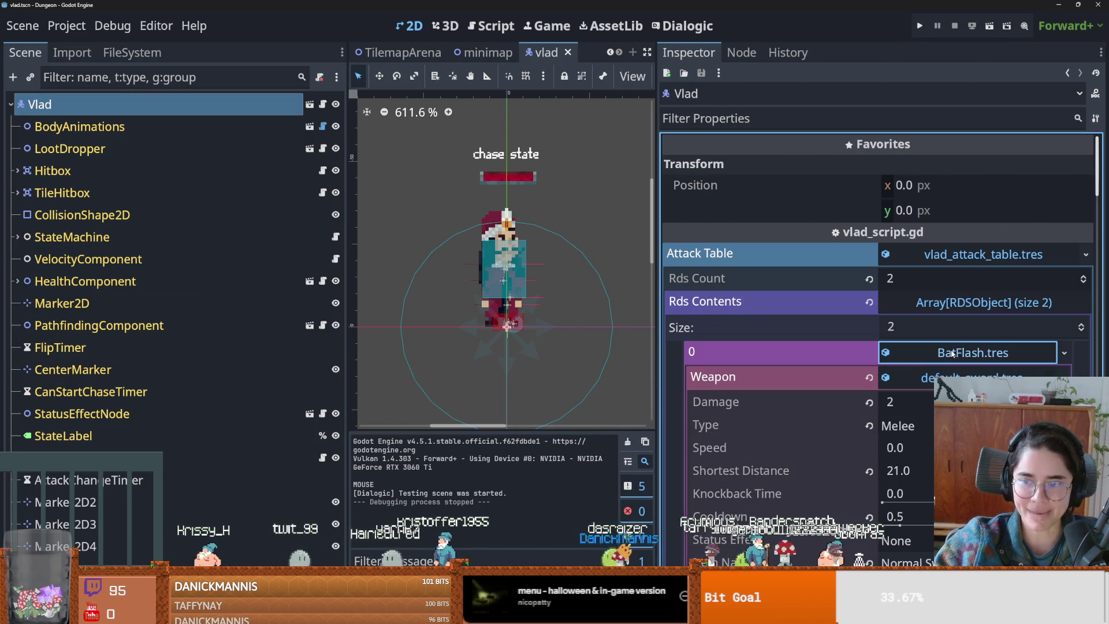
{"action": "scroll", "coordinate": [852, 400], "scroll_direction": "down", "scroll_amount": 5}
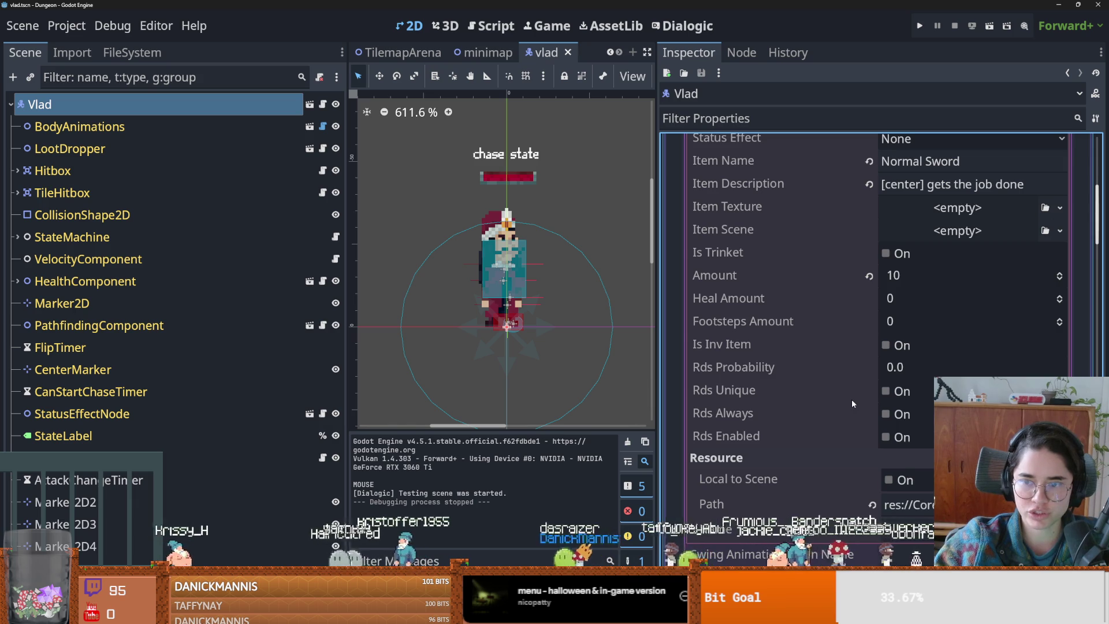
{"action": "scroll", "coordinate": [852, 400], "scroll_direction": "up", "scroll_amount": 5}
{"action": "left_click", "coordinate": [932, 208]}
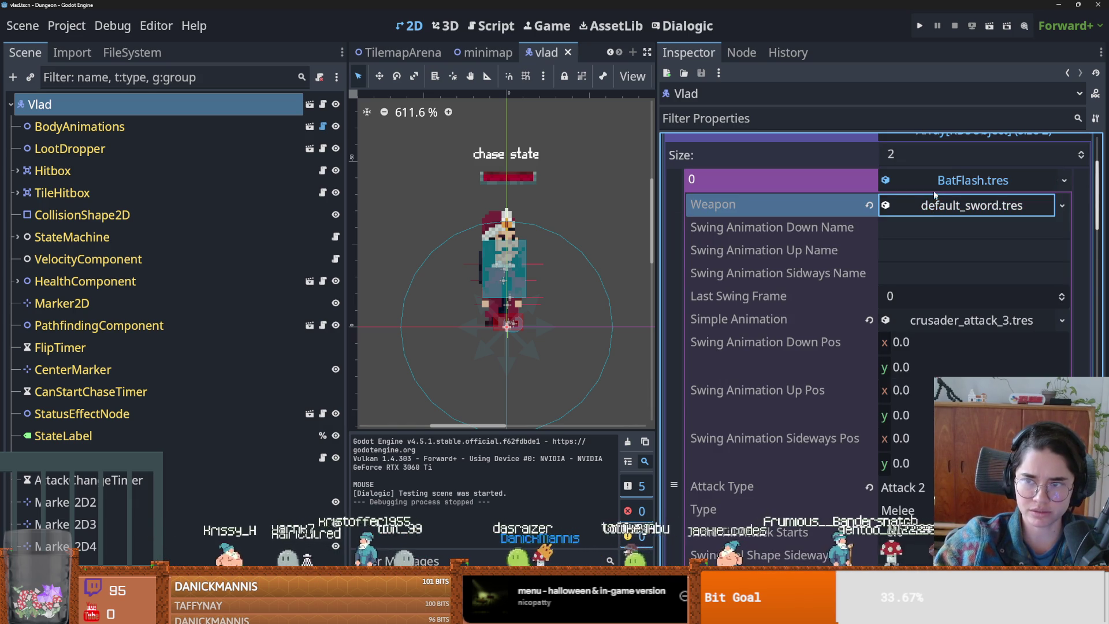
{"action": "left_click", "coordinate": [933, 188]}
{"action": "left_click", "coordinate": [932, 186]}
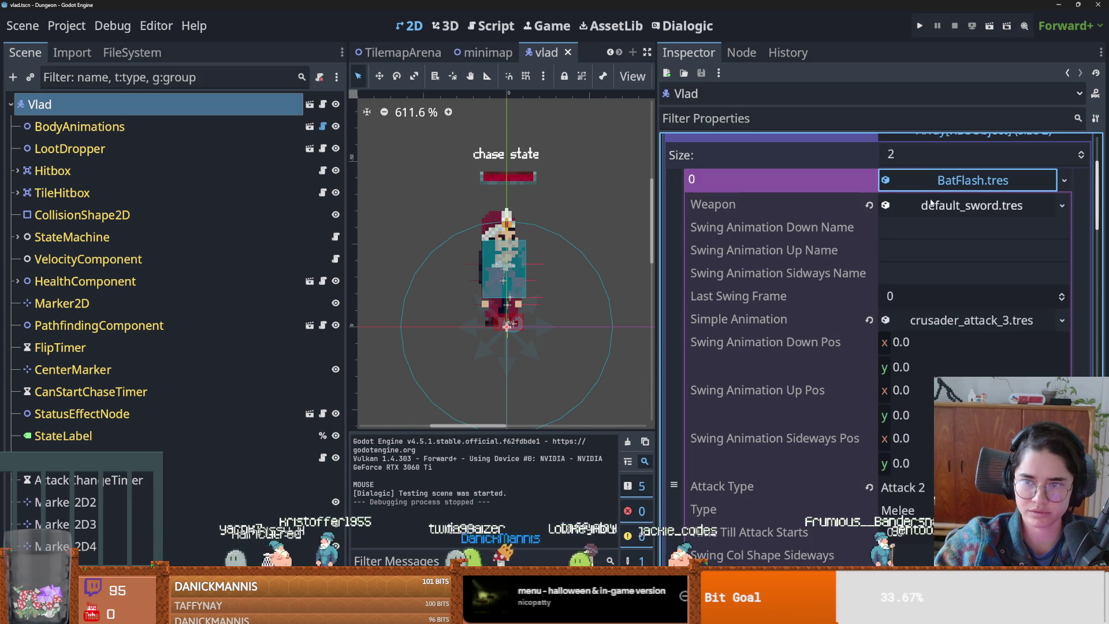
{"action": "left_click", "coordinate": [932, 204]}
{"action": "scroll", "coordinate": [919, 332], "scroll_direction": "down", "scroll_amount": 5}
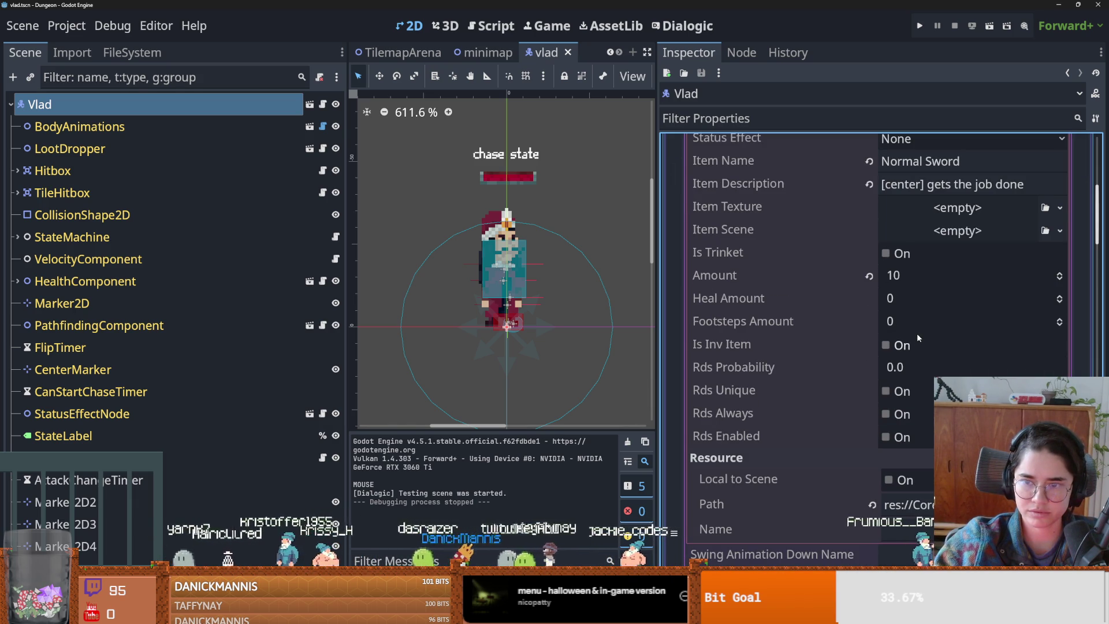
{"action": "scroll", "coordinate": [891, 366], "scroll_direction": "up", "scroll_amount": 5}
{"action": "left_click", "coordinate": [943, 205]}
{"action": "left_click", "coordinate": [943, 205]}
{"action": "left_click", "coordinate": [948, 180]}
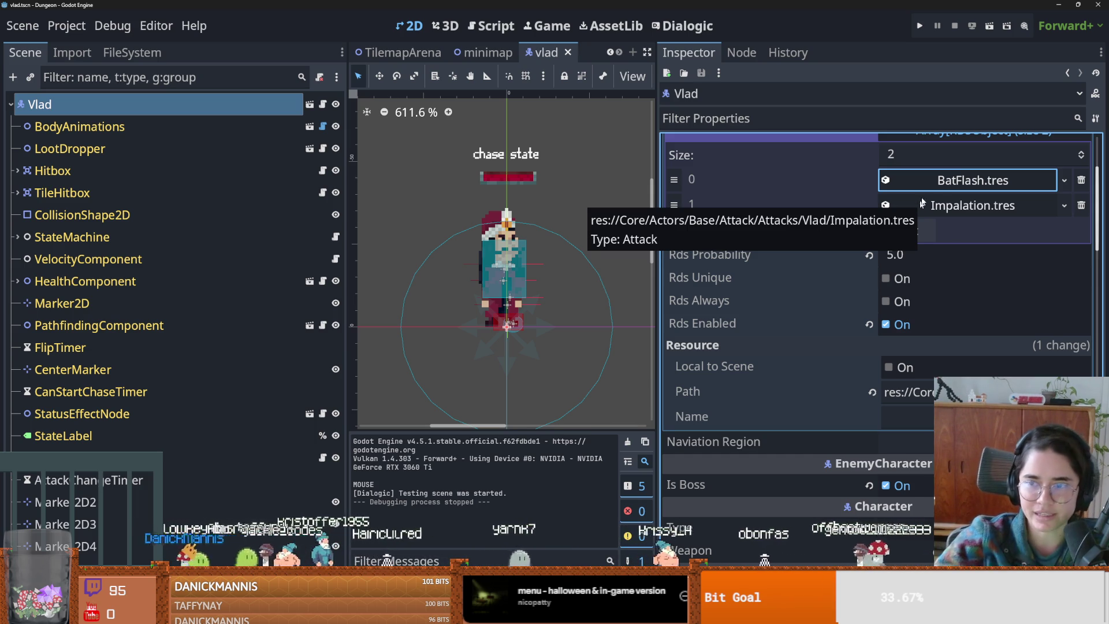
- Review the Impalation.tres entry in Rds Contents, then bring up FileSystem's filter field
{"action": "scroll", "coordinate": [915, 259], "scroll_direction": "up", "scroll_amount": 3}
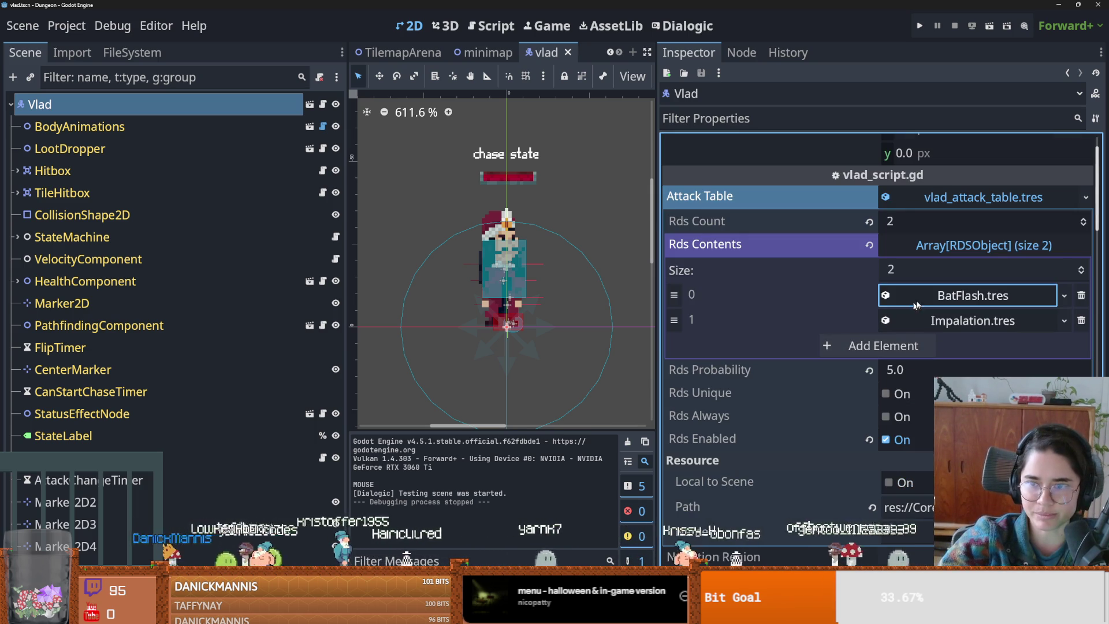
{"action": "left_click", "coordinate": [948, 321]}
{"action": "left_click", "coordinate": [954, 298]}
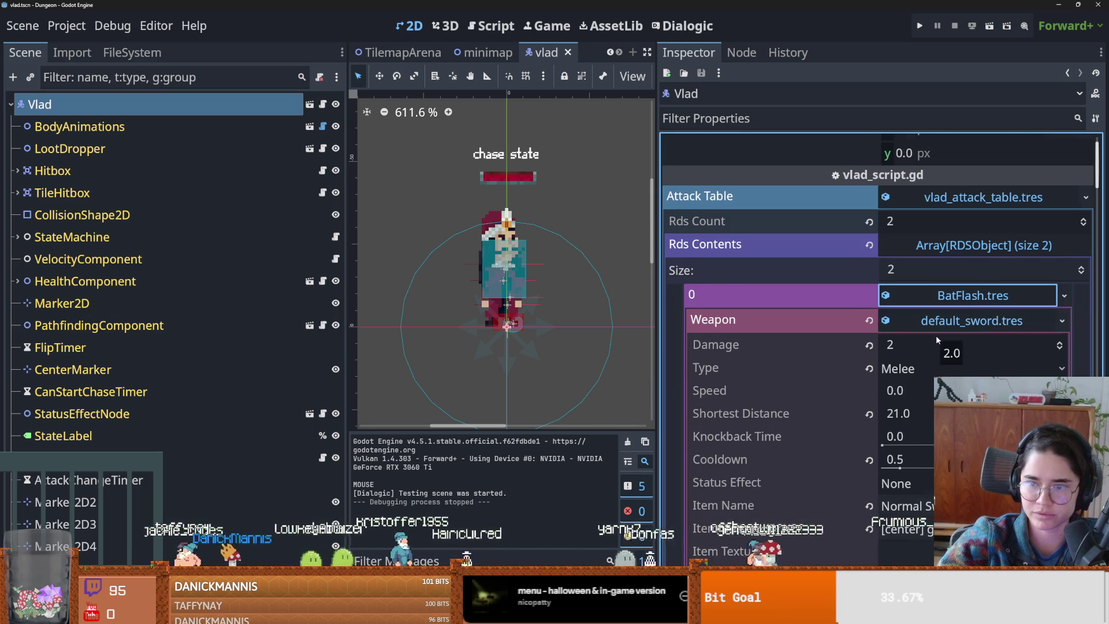
{"action": "scroll", "coordinate": [936, 341], "scroll_direction": "down", "scroll_amount": 2}
{"action": "left_click", "coordinate": [942, 238]}
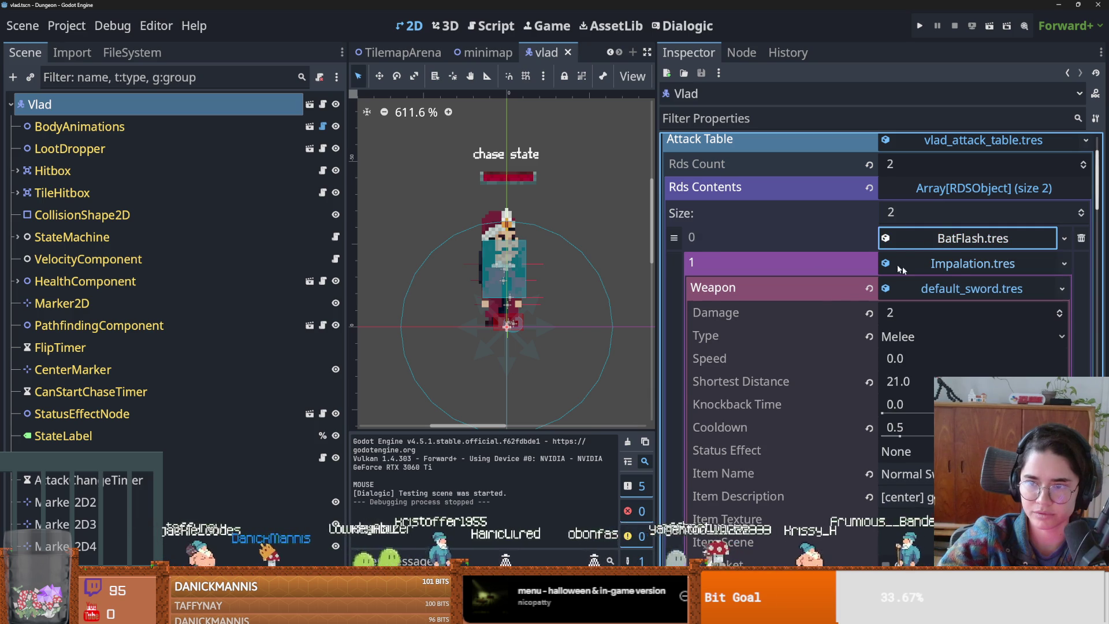
{"action": "left_click", "coordinate": [955, 265]}
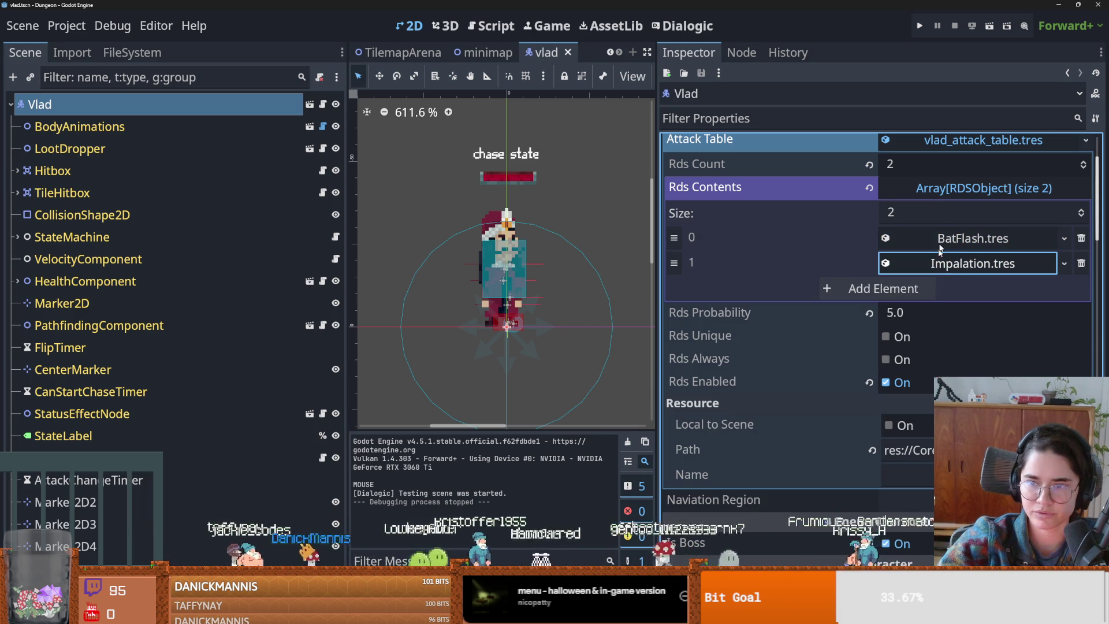
{"action": "left_click", "coordinate": [933, 196]}
{"action": "left_click", "coordinate": [924, 198]}
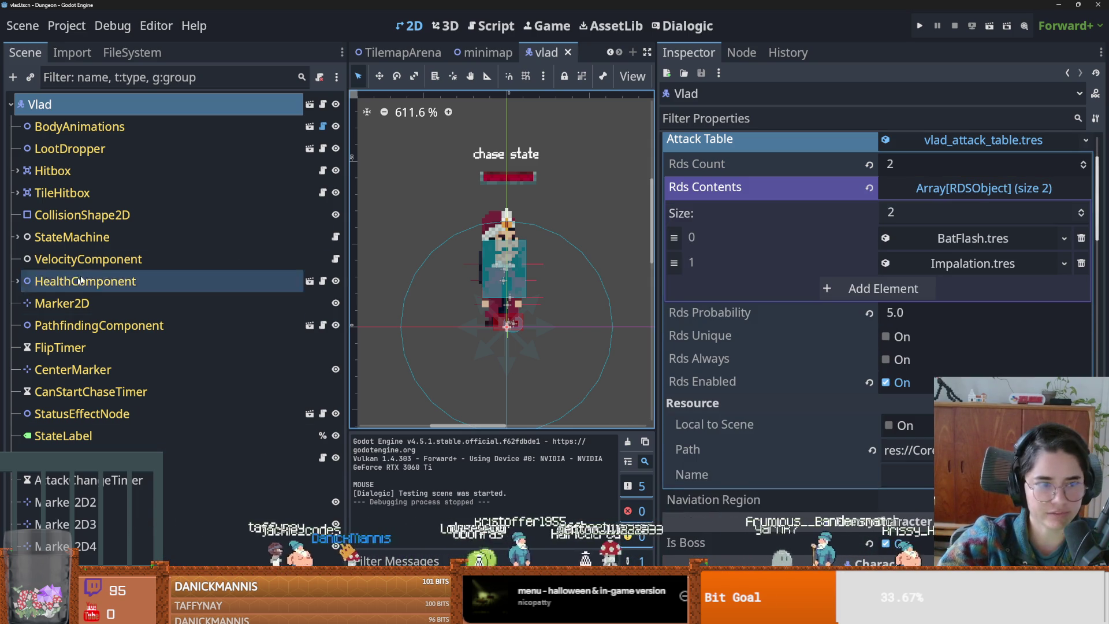
{"action": "left_click", "coordinate": [132, 53]}
{"action": "left_click", "coordinate": [102, 94]}
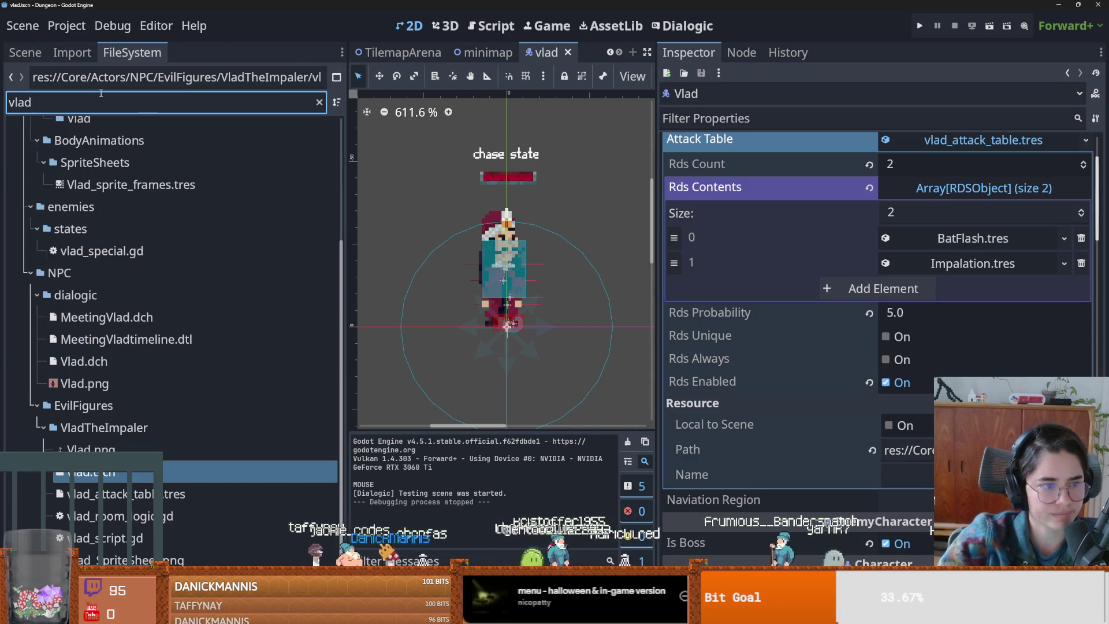
- Filter FileSystem for 'bat' and open BatFlash.tres to view its properties
{"action": "key", "text": "ctrl+a"}
{"action": "type", "text": "bat"}
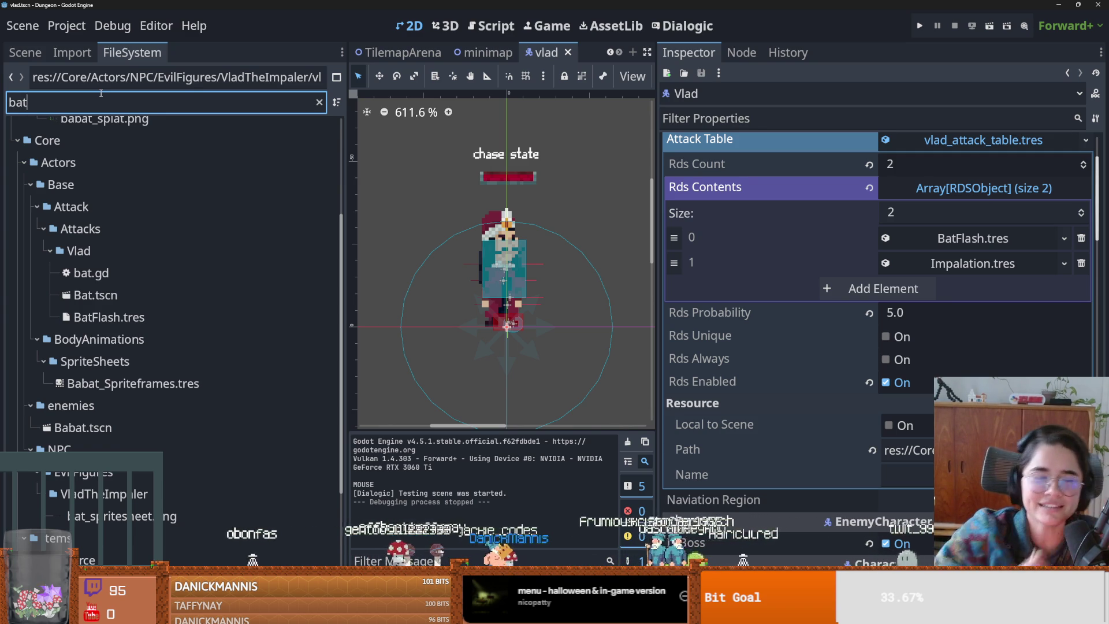
{"action": "double_click", "coordinate": [110, 317]}
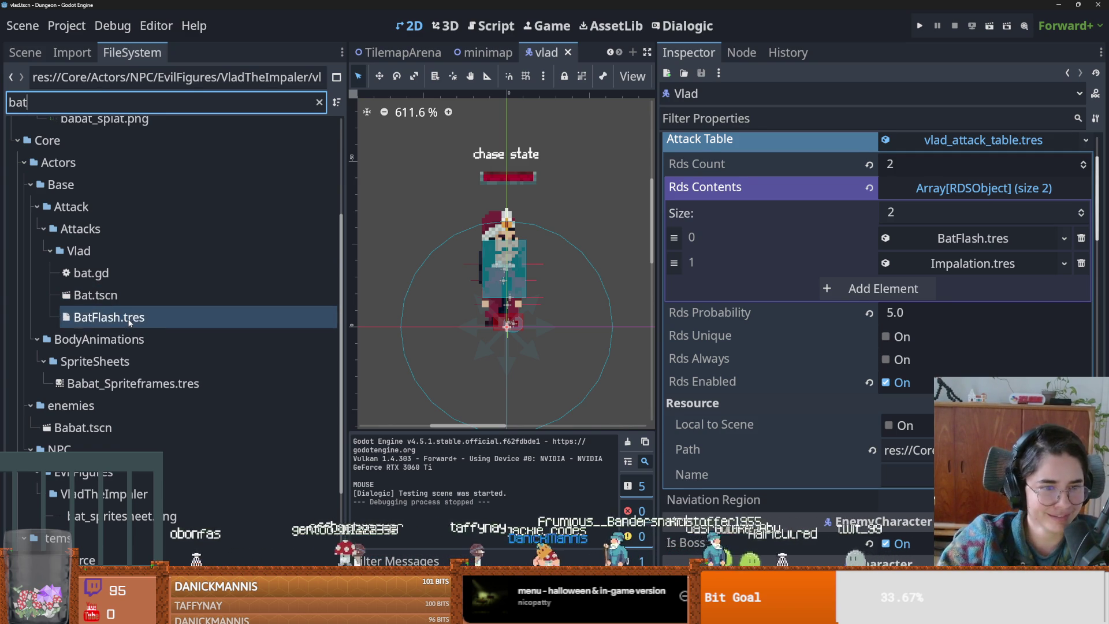
{"action": "scroll", "coordinate": [832, 329], "scroll_direction": "down", "scroll_amount": 10}
{"action": "scroll", "coordinate": [840, 330], "scroll_direction": "up", "scroll_amount": 3}
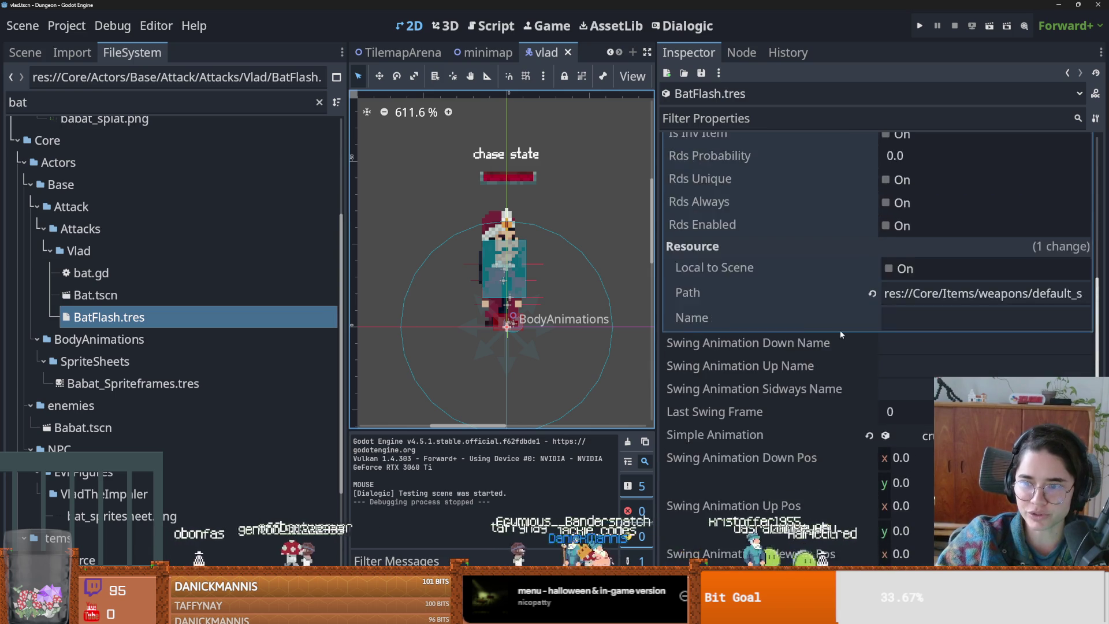
{"action": "scroll", "coordinate": [841, 330], "scroll_direction": "down", "scroll_amount": 5}
{"action": "scroll", "coordinate": [846, 329], "scroll_direction": "down", "scroll_amount": 3}
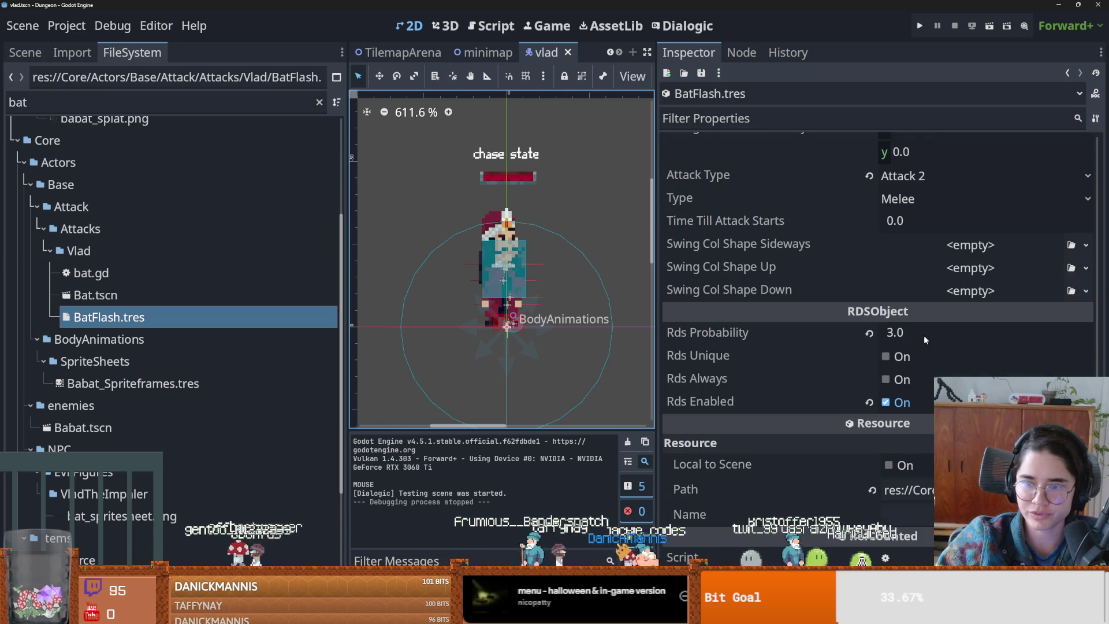
- Filter FileSystem for 'impal' and open Impalation.tres in the Inspector
{"action": "double_click", "coordinate": [18, 103]}
{"action": "type", "text": "impal"}
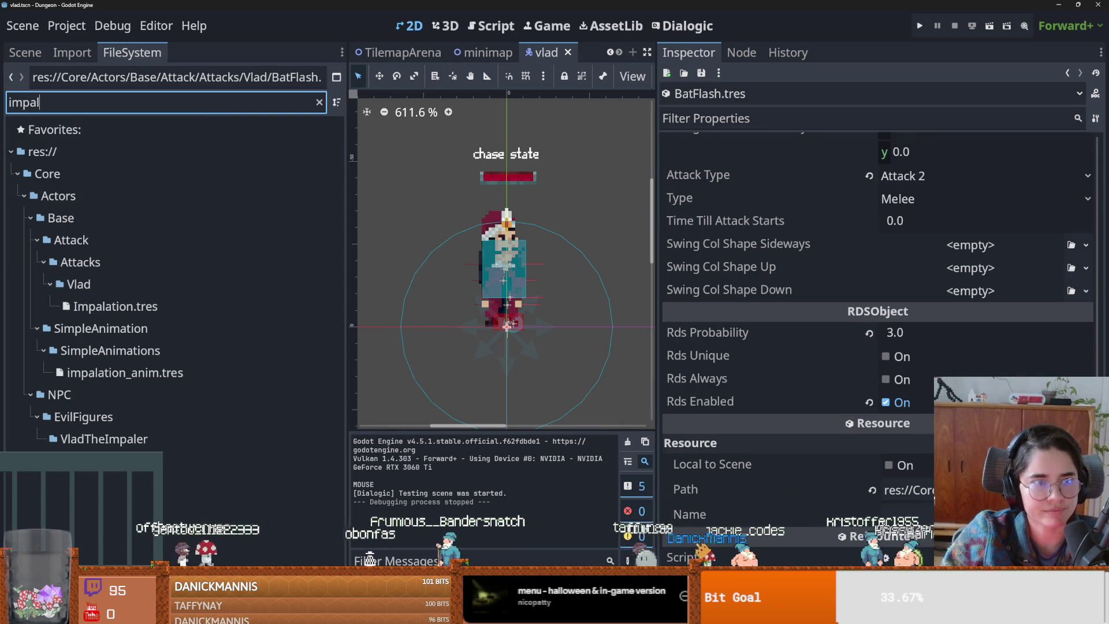
{"action": "left_click", "coordinate": [115, 306]}
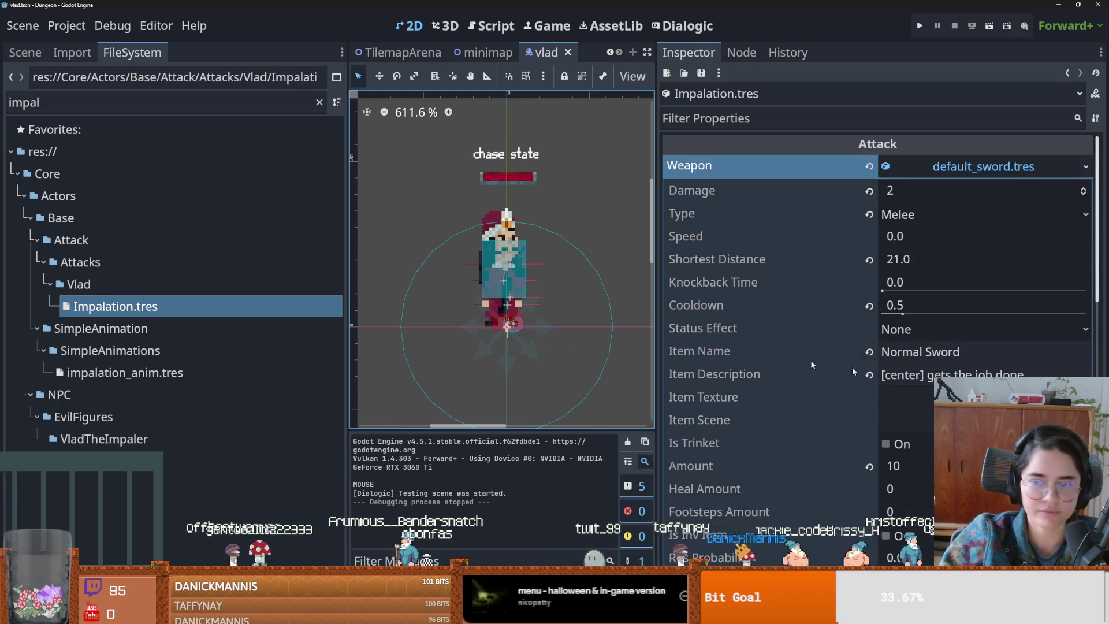
{"action": "scroll", "coordinate": [872, 404], "scroll_direction": "down", "scroll_amount": 5}
{"action": "scroll", "coordinate": [852, 390], "scroll_direction": "down", "scroll_amount": 4}
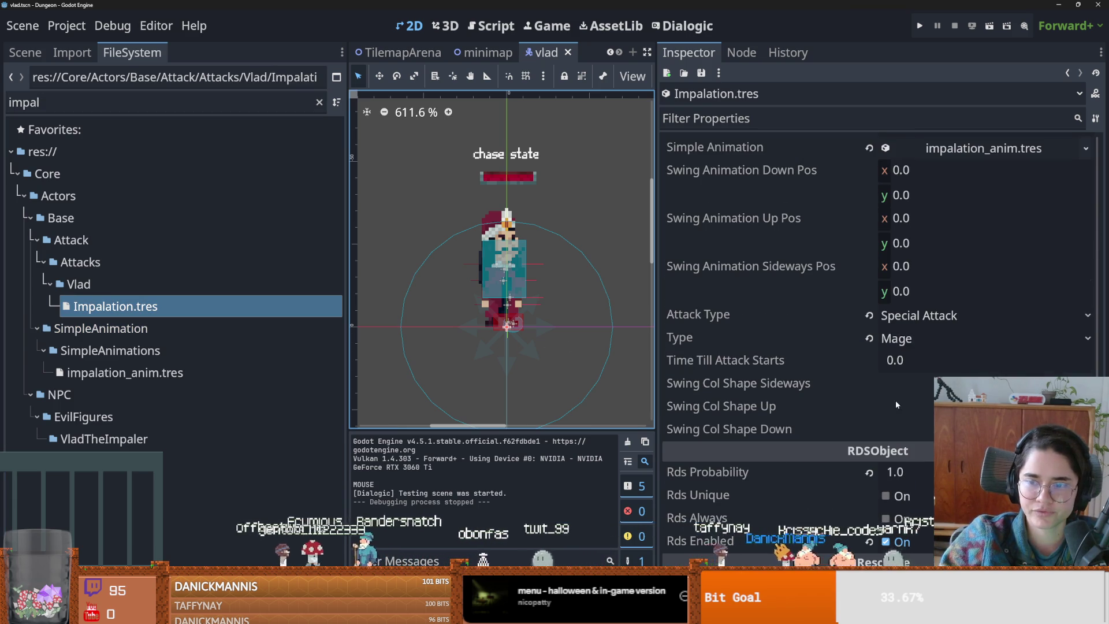
{"action": "scroll", "coordinate": [878, 370], "scroll_direction": "down", "scroll_amount": 2}
- Set Impalation's Rds Probability to 3.0 and save
{"action": "left_click", "coordinate": [904, 358]}
{"action": "type", "text": "3"}
{"action": "key", "text": "Return"}
{"action": "key", "text": "ctrl+s"}
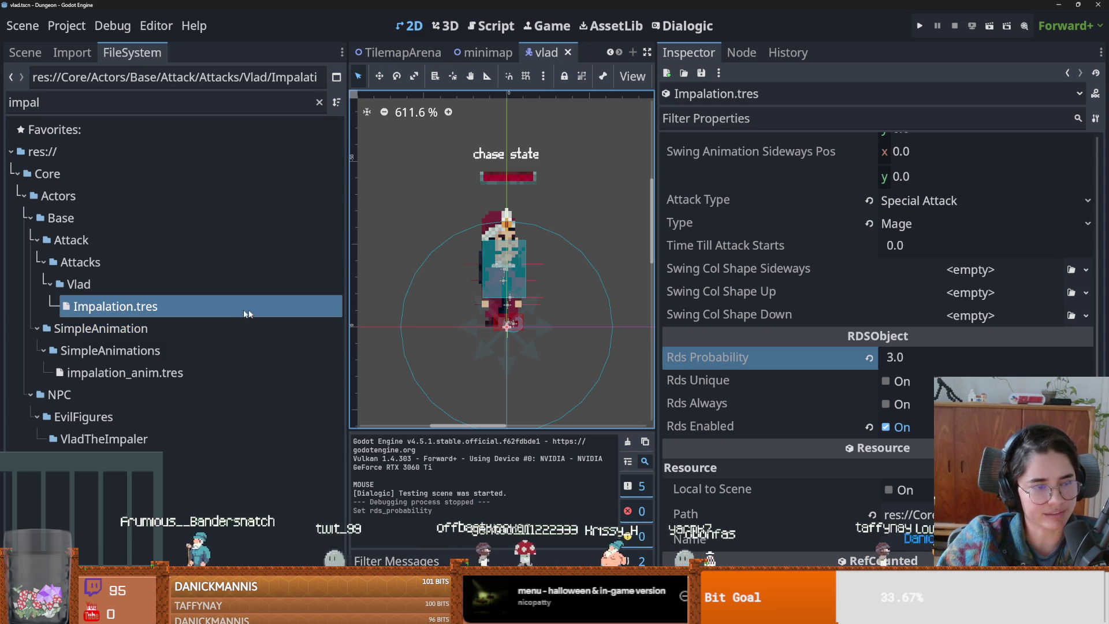
{"action": "key", "text": "ctrl+s"}
{"action": "left_click", "coordinate": [22, 55]}
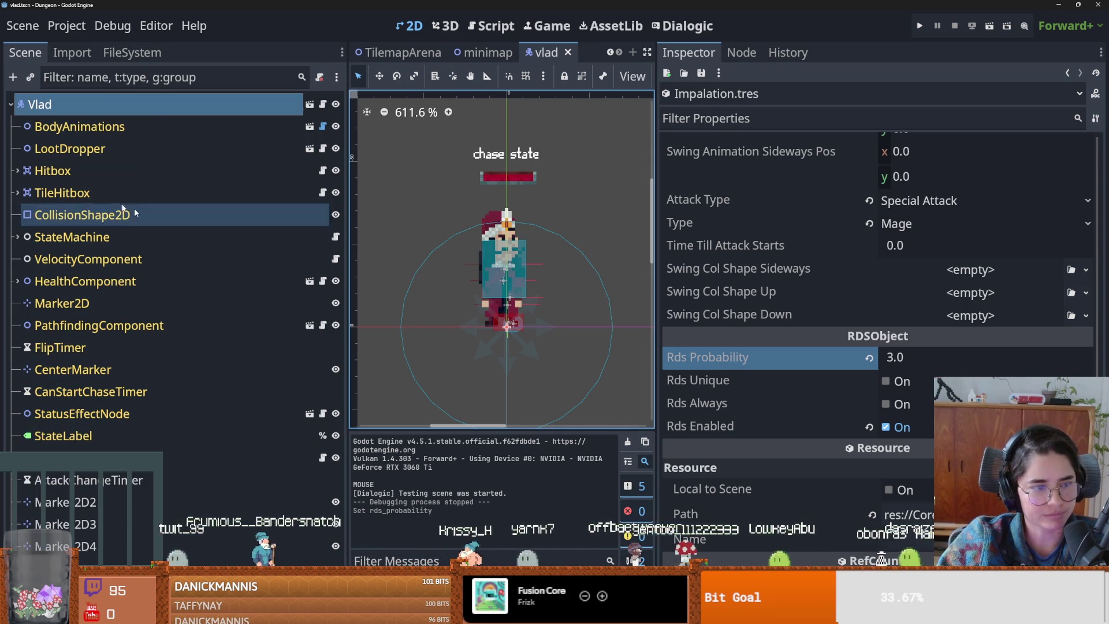
- Widen the Scene dock, collapse default_sword.tres in the Inspector, and save the Vlad scene
{"action": "scroll", "coordinate": [622, 345], "scroll_direction": "right", "scroll_amount": 5}
{"action": "scroll", "coordinate": [800, 347], "scroll_direction": "down", "scroll_amount": 15}
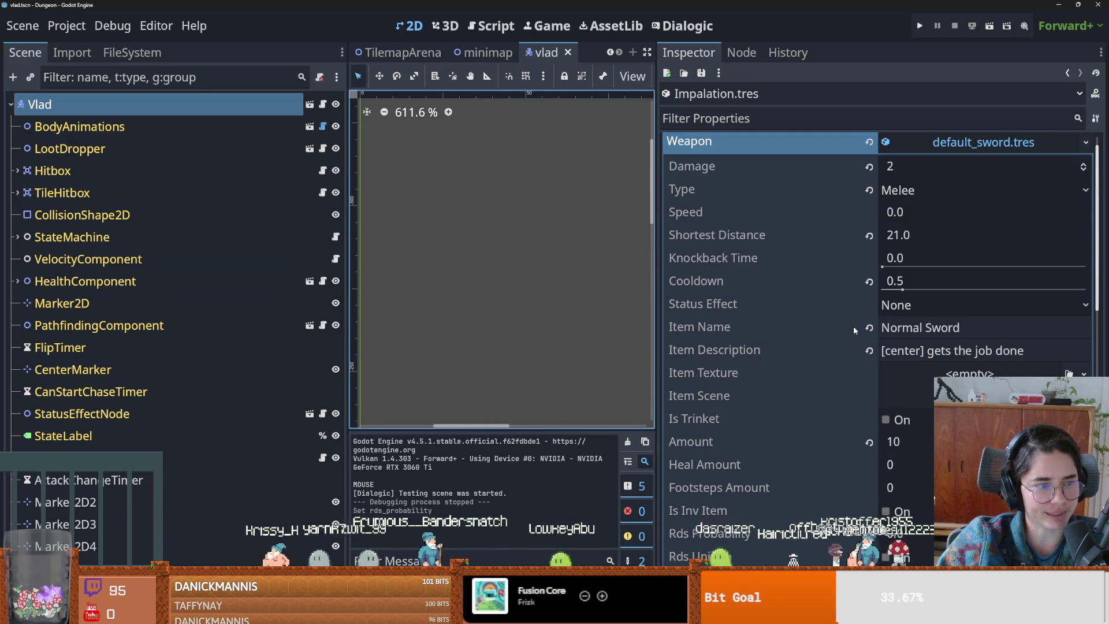
{"action": "key", "text": "ctrl+s"}
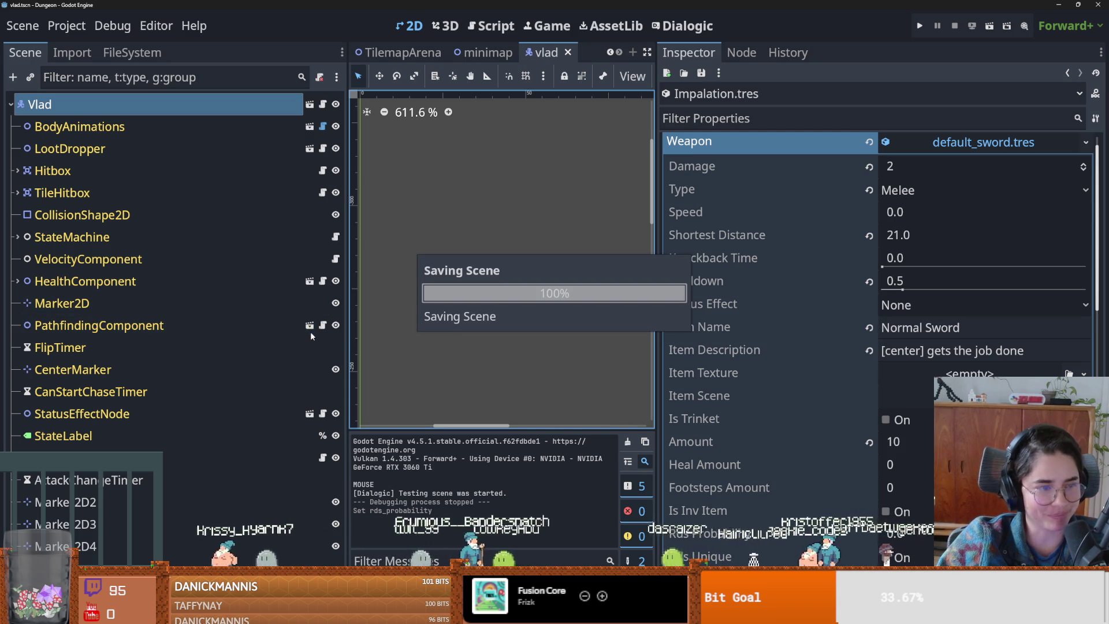
{"action": "left_click_drag", "start_coordinate": [348, 222], "coordinate": [477, 223]}
{"action": "key", "text": "ctrl+s"}
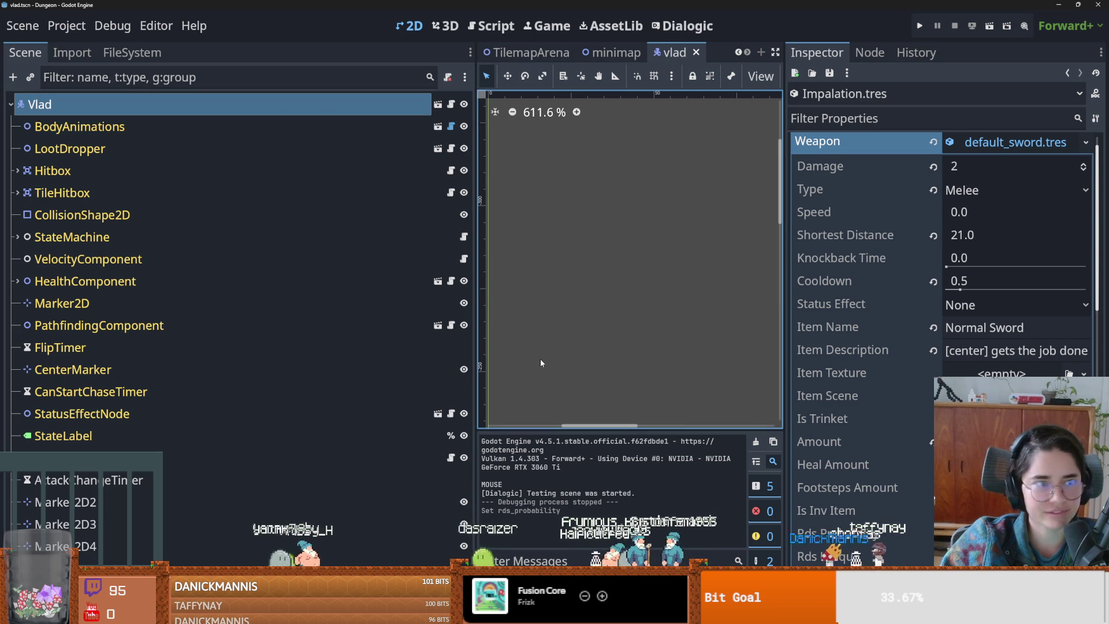
{"action": "left_click", "coordinate": [989, 145]}
{"action": "key", "text": "ctrl+s"}
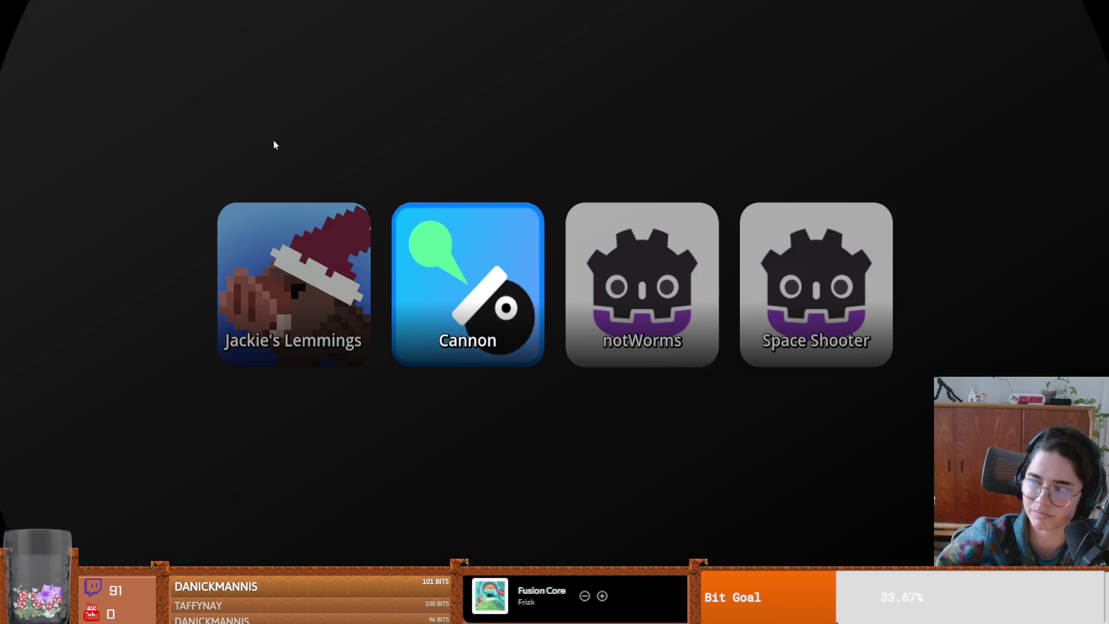
- Launch the Cannon game from the launcher
{"action": "key", "text": "Return"}
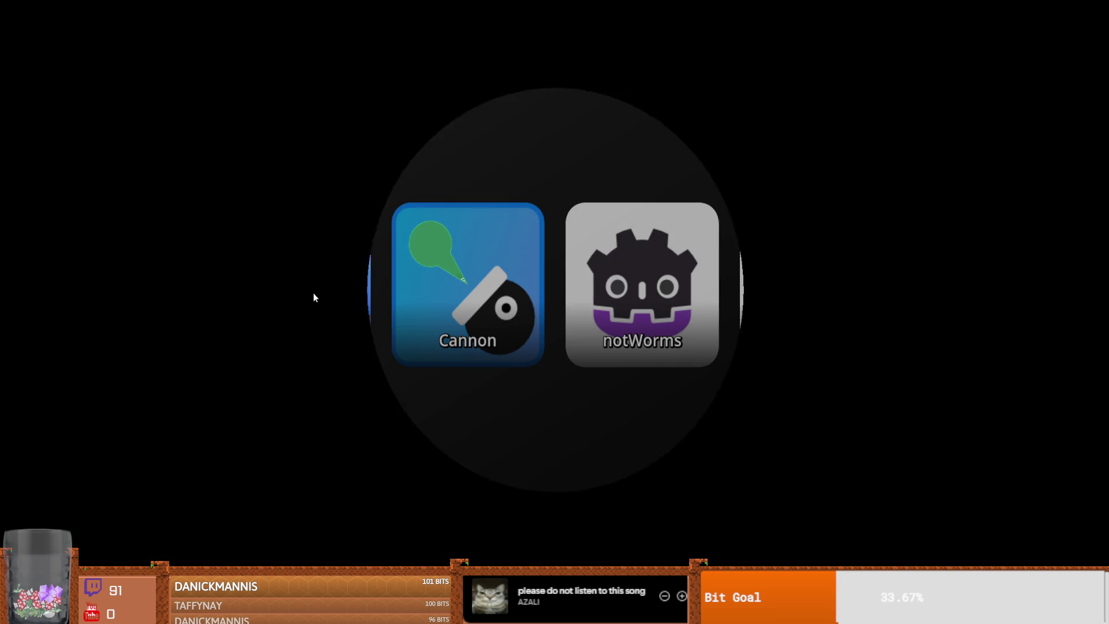
- Pick Jackie's Lemmings on the game selection screen
{"action": "left_click", "coordinate": [314, 293]}
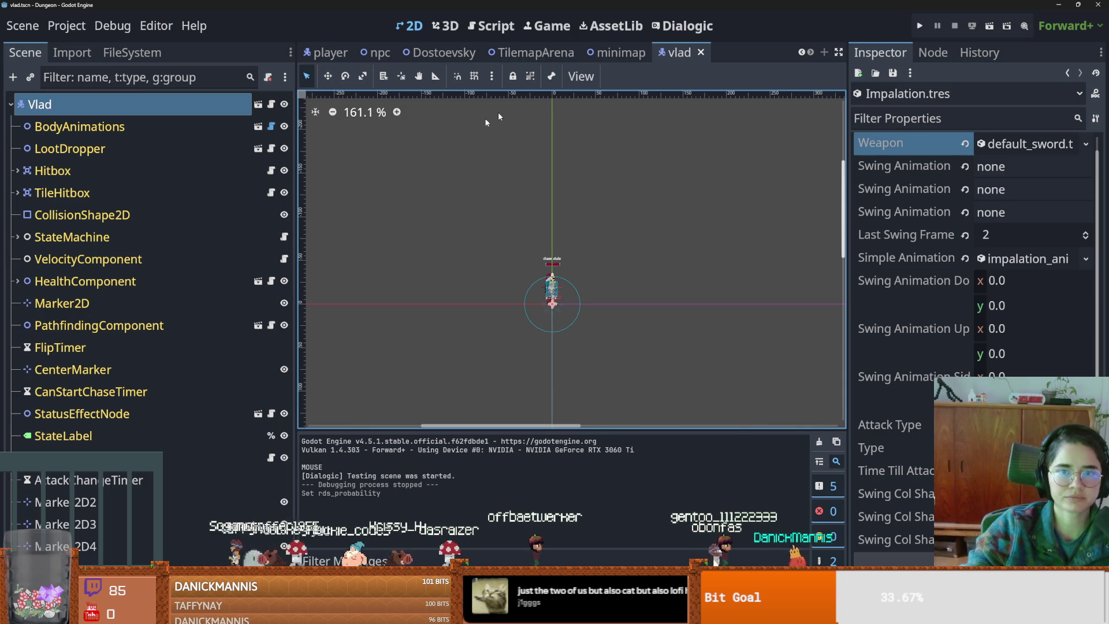
- Zoom the viewport onto Vlad, save the scene, and switch to Discord
{"action": "scroll", "coordinate": [569, 303], "scroll_direction": "up", "scroll_amount": 12}
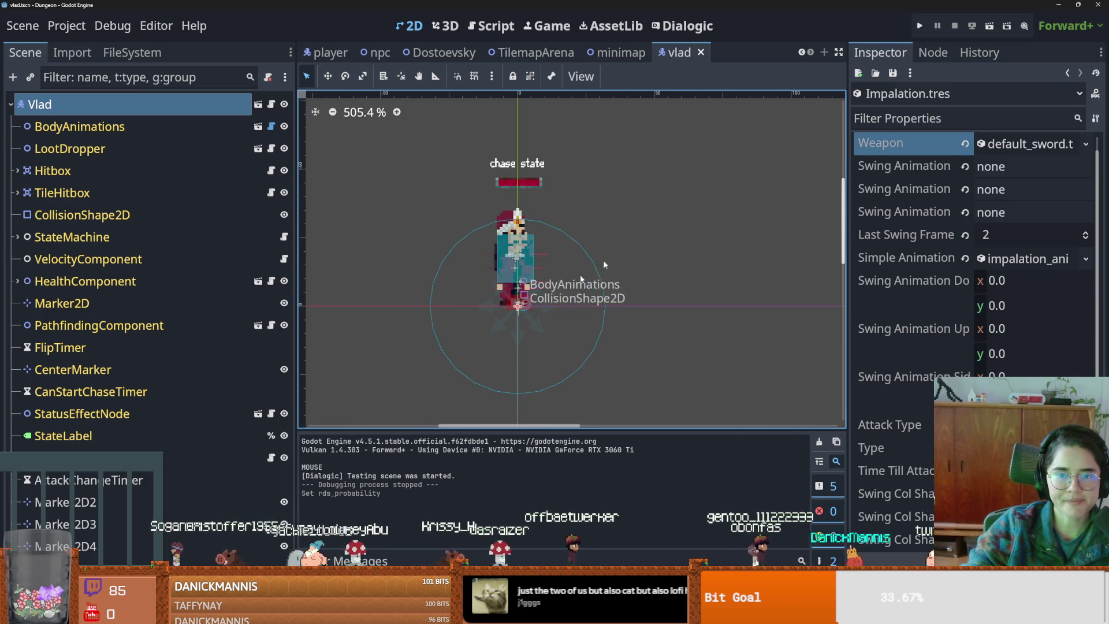
{"action": "key", "text": "ctrl+s"}
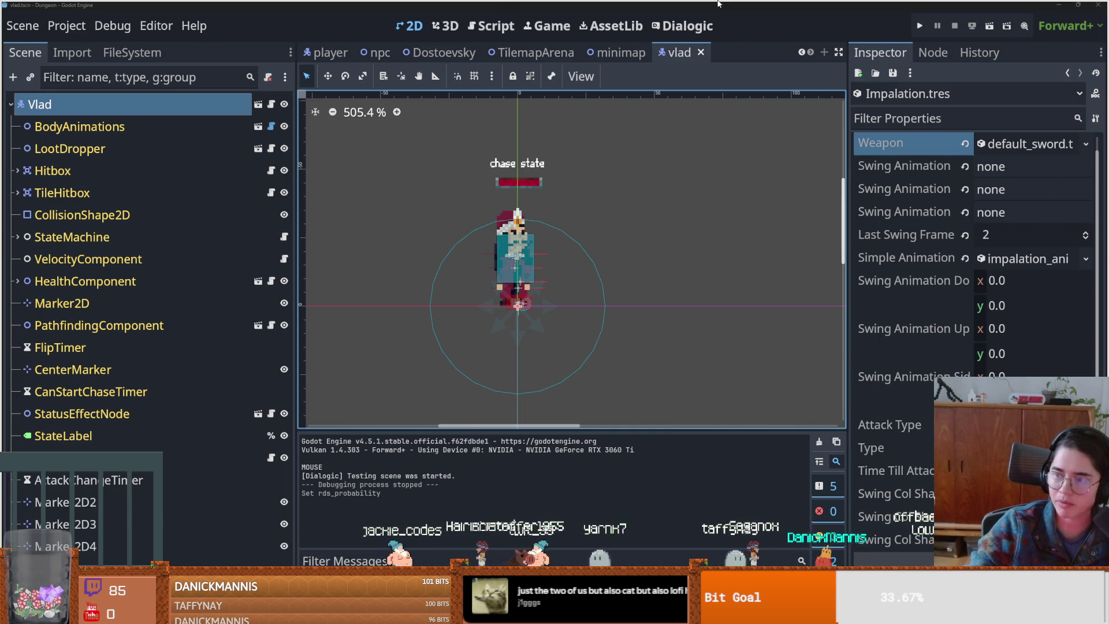
{"action": "key", "text": "alt+Tab"}
{"action": "scroll", "coordinate": [248, 238], "scroll_direction": "up", "scroll_amount": 5}
- Check who reacted with a thumbs-up in #movies, then return to the Godot vlad scene
{"action": "scroll", "coordinate": [252, 289], "scroll_direction": "up", "scroll_amount": 3}
{"action": "mouse_move", "coordinate": [232, 294]}
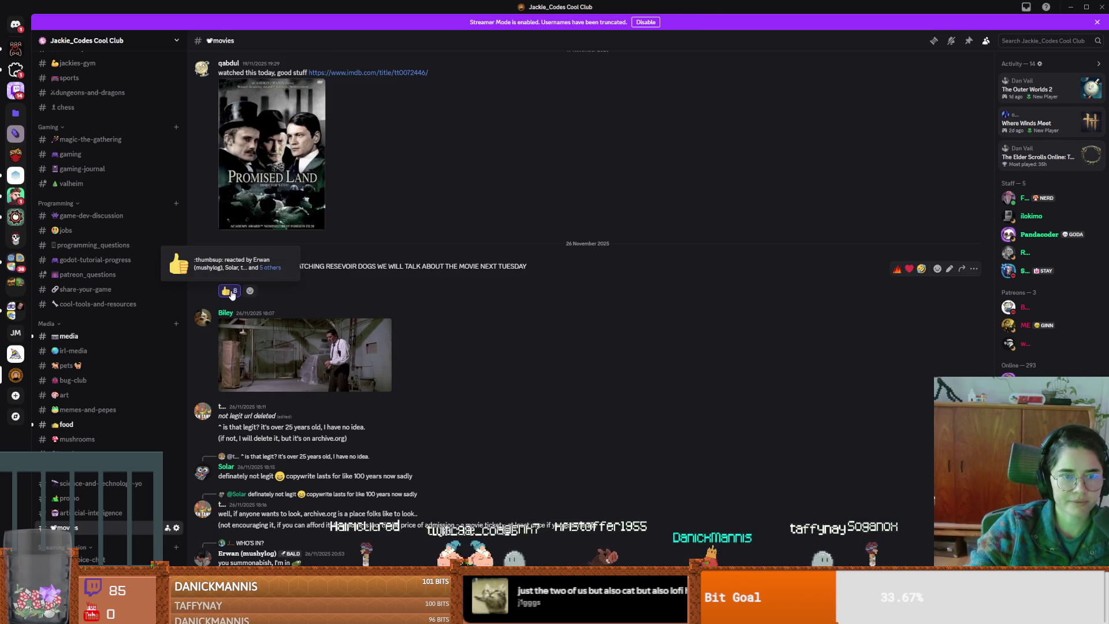
{"action": "left_click", "coordinate": [268, 268]}
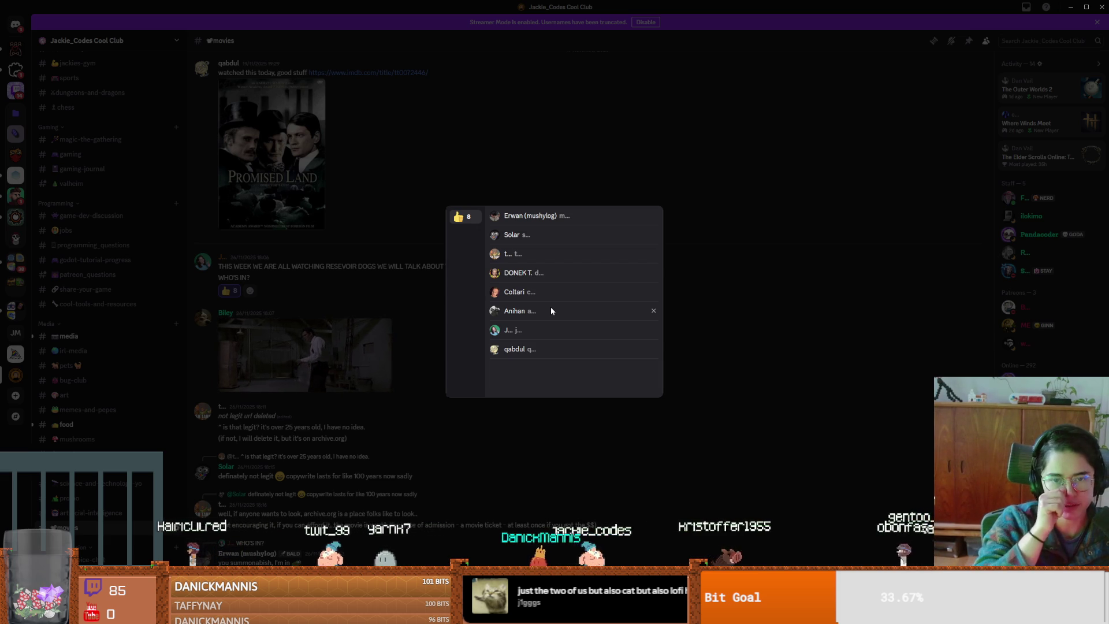
{"action": "left_click", "coordinate": [682, 270]}
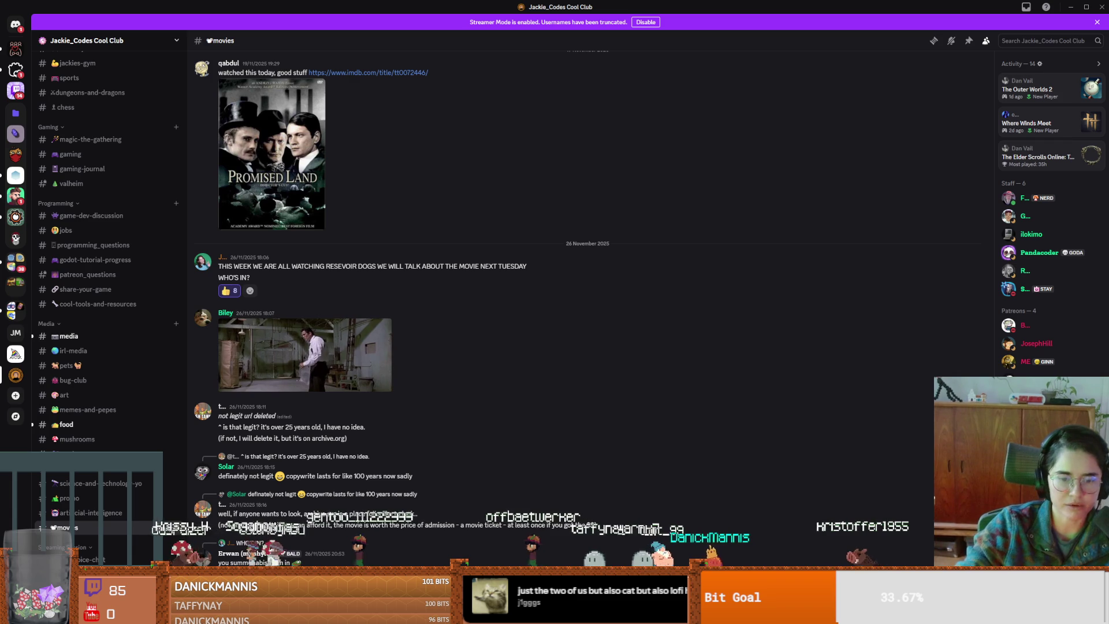
{"action": "mouse_move", "coordinate": [879, 621]}
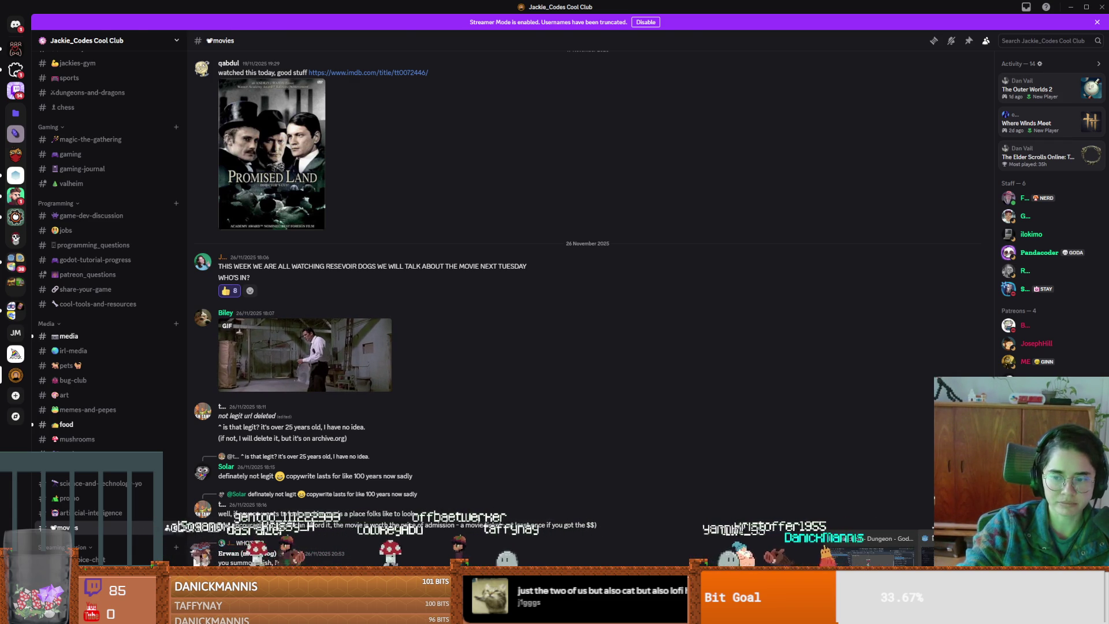
{"action": "left_click", "coordinate": [873, 552]}
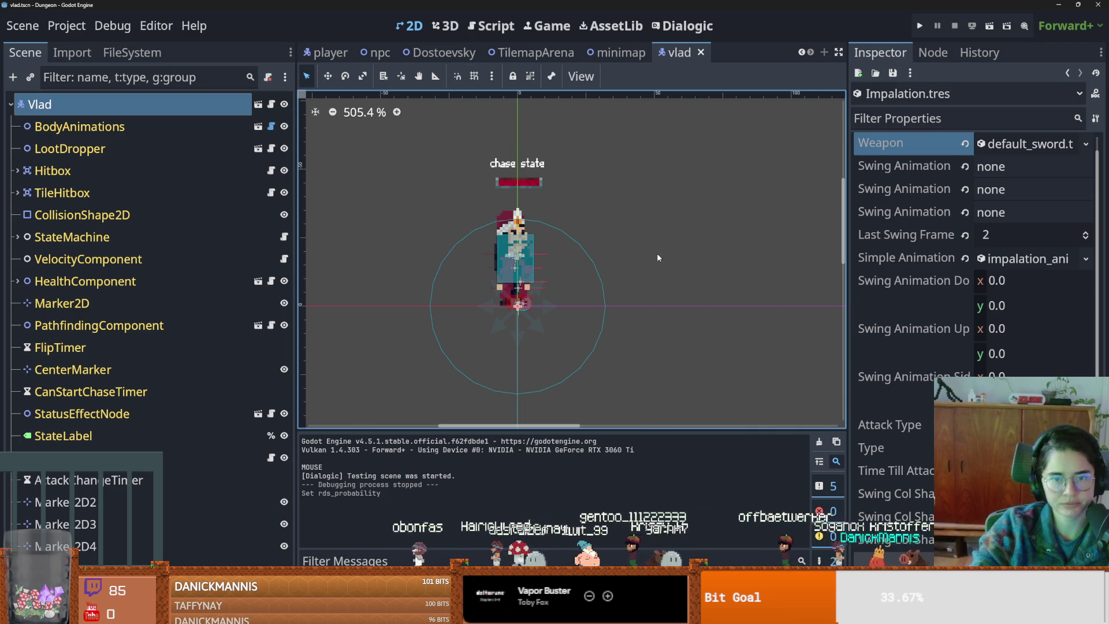
- Zoom the viewport and save the Vlad scene
{"action": "scroll", "coordinate": [545, 306], "scroll_direction": "up", "scroll_amount": 2}
{"action": "key", "text": "ctrl+s"}
{"action": "scroll", "coordinate": [578, 315], "scroll_direction": "up", "scroll_amount": 4}
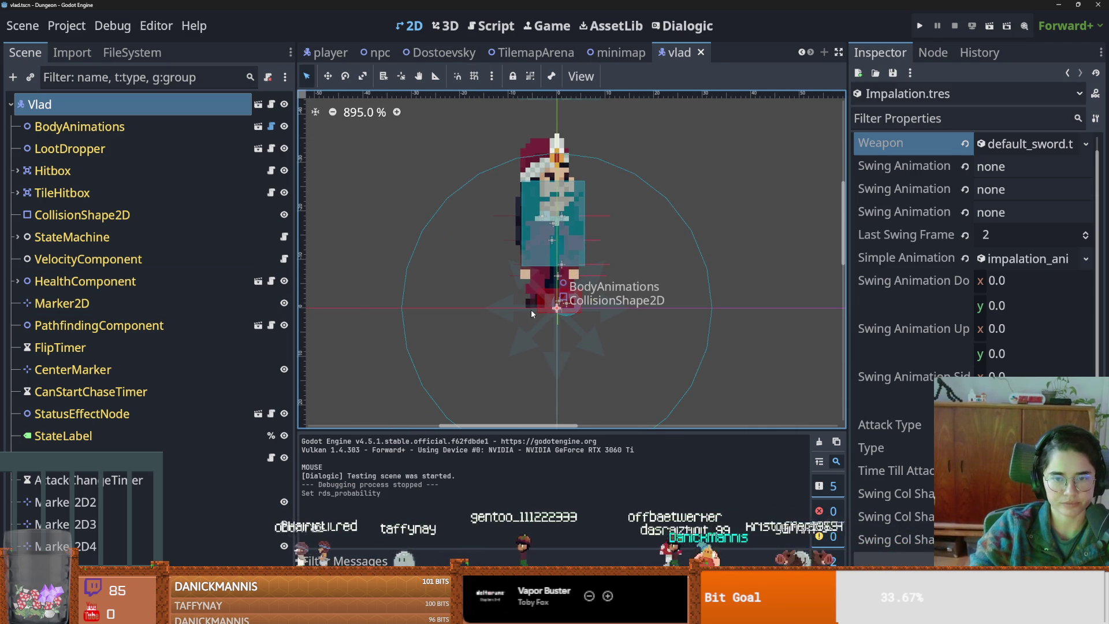
{"action": "key", "text": "ctrl+s"}
{"action": "scroll", "coordinate": [558, 305], "scroll_direction": "down", "scroll_amount": 1}
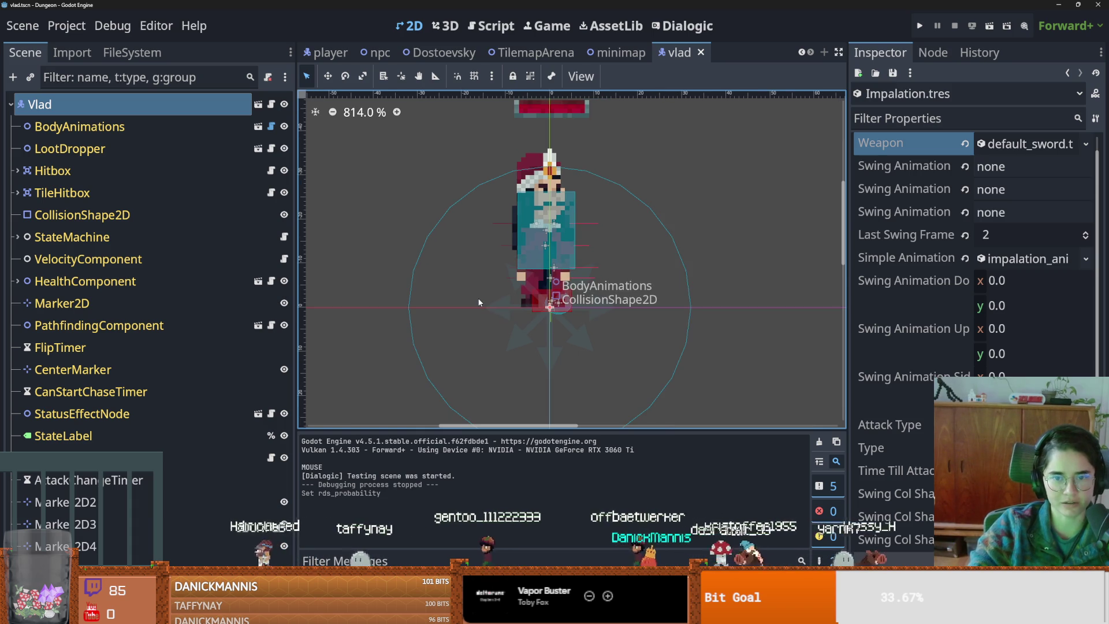
{"action": "scroll", "coordinate": [550, 309], "scroll_direction": "up", "scroll_amount": 2}
- Nudge the collision shape, undo the move, save again, and switch to Aseprite
{"action": "left_click", "coordinate": [550, 309]}
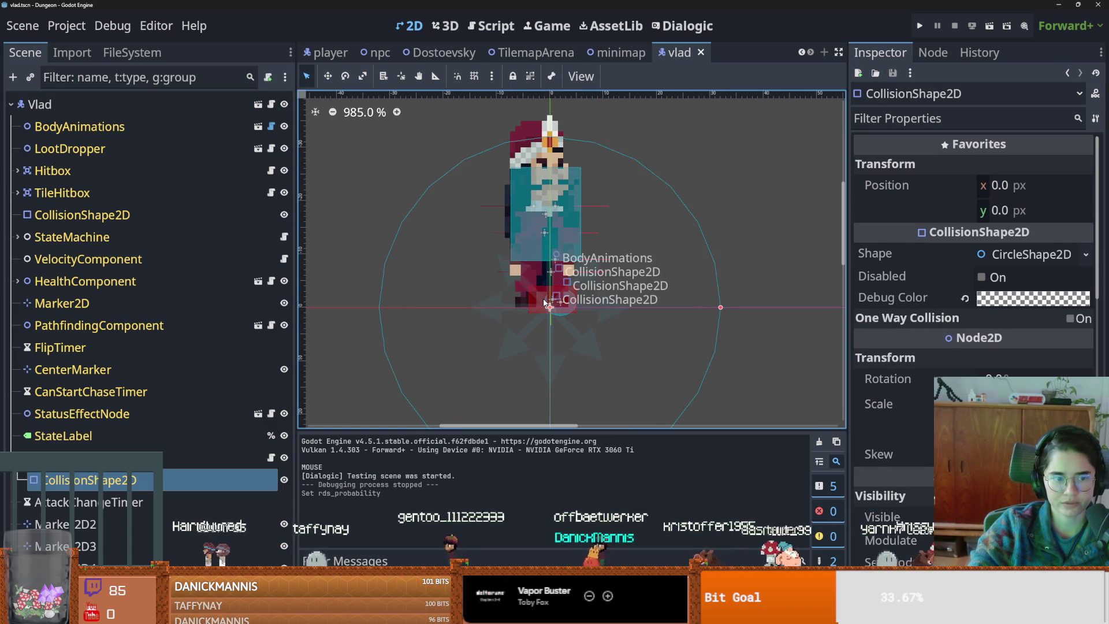
{"action": "left_click_drag", "start_coordinate": [549, 307], "coordinate": [529, 300]}
{"action": "key", "text": "ctrl+z"}
{"action": "key", "text": "ctrl+s"}
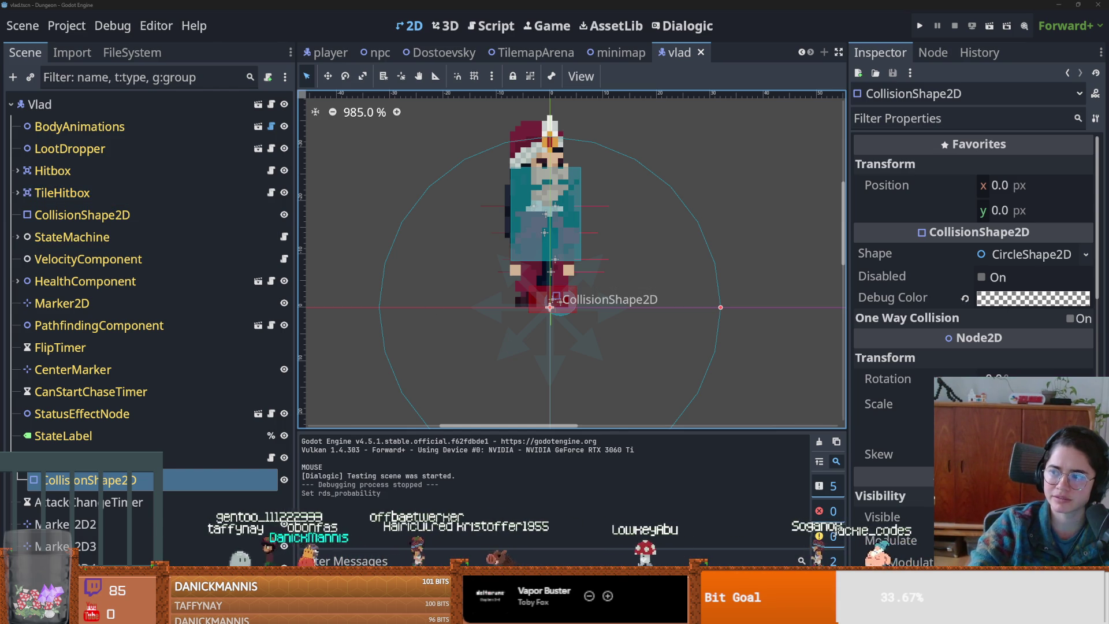
{"action": "key", "text": "alt+Tab"}
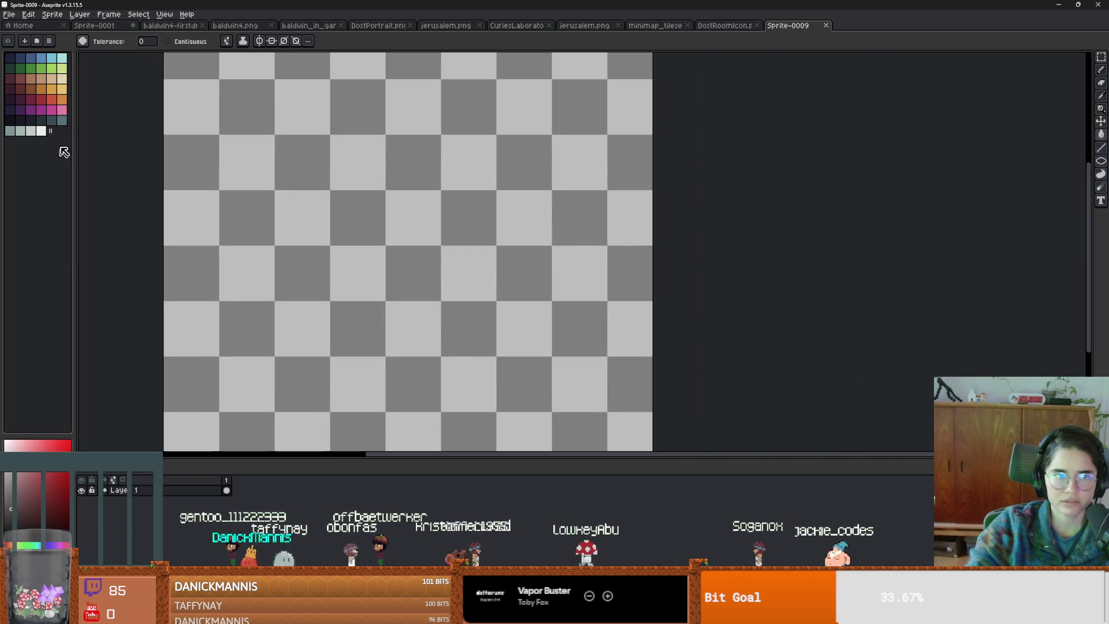
- Paint orange, dark brown, white and green blobs on the canvas with the Pencil
{"action": "left_click", "coordinate": [62, 100]}
{"action": "key", "text": "b"}
{"action": "mouse_move", "coordinate": [559, 238]}
{"action": "left_mouse_down"}
{"action": "mouse_move", "coordinate": [540, 209]}
{"action": "mouse_move", "coordinate": [491, 220]}
{"action": "left_mouse_up"}
{"action": "scroll", "coordinate": [495, 220], "scroll_direction": "down", "scroll_amount": 3}
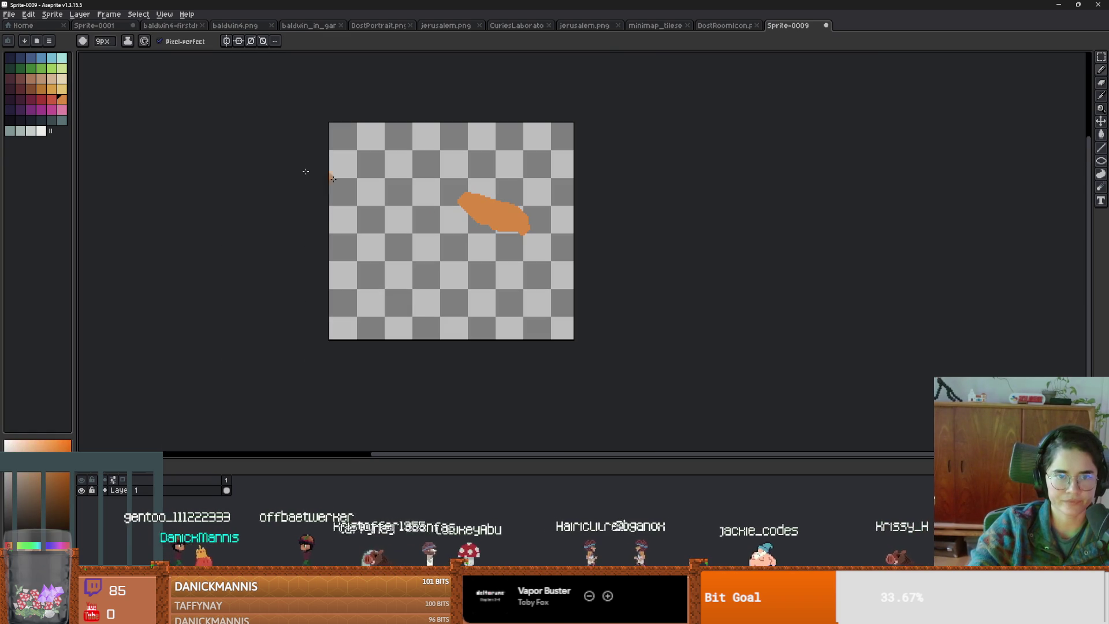
{"action": "left_click", "coordinate": [31, 88]}
{"action": "mouse_move", "coordinate": [434, 276]}
{"action": "left_mouse_down"}
{"action": "mouse_move", "coordinate": [445, 272]}
{"action": "mouse_move", "coordinate": [425, 280]}
{"action": "left_mouse_up"}
{"action": "left_click", "coordinate": [41, 131]}
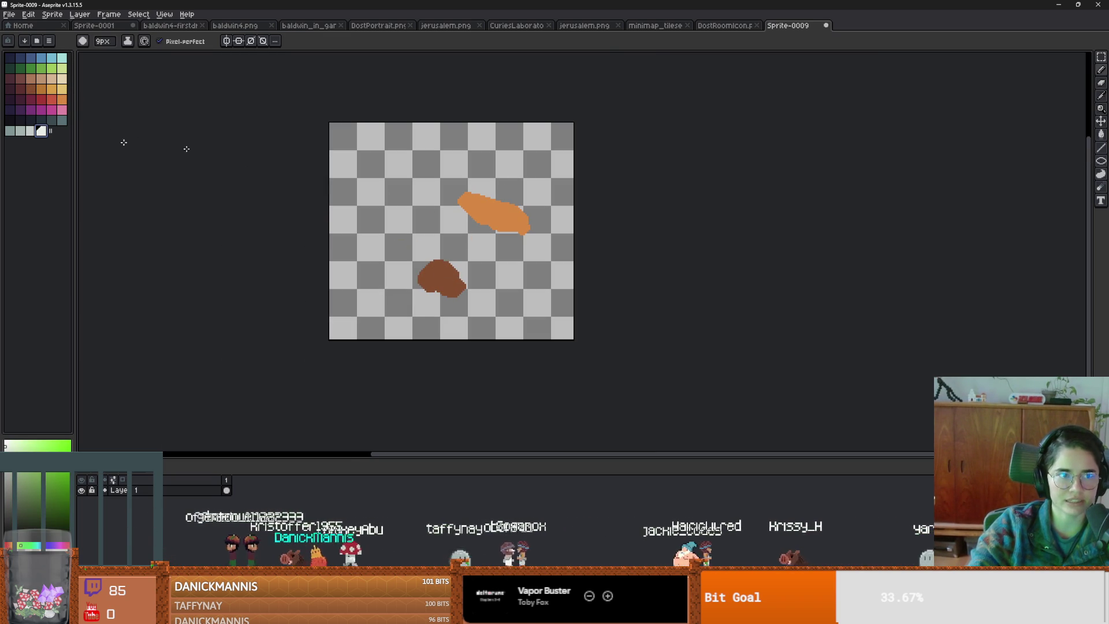
{"action": "mouse_move", "coordinate": [515, 193]}
{"action": "left_mouse_down"}
{"action": "mouse_move", "coordinate": [523, 197]}
{"action": "mouse_move", "coordinate": [492, 185]}
{"action": "left_mouse_up"}
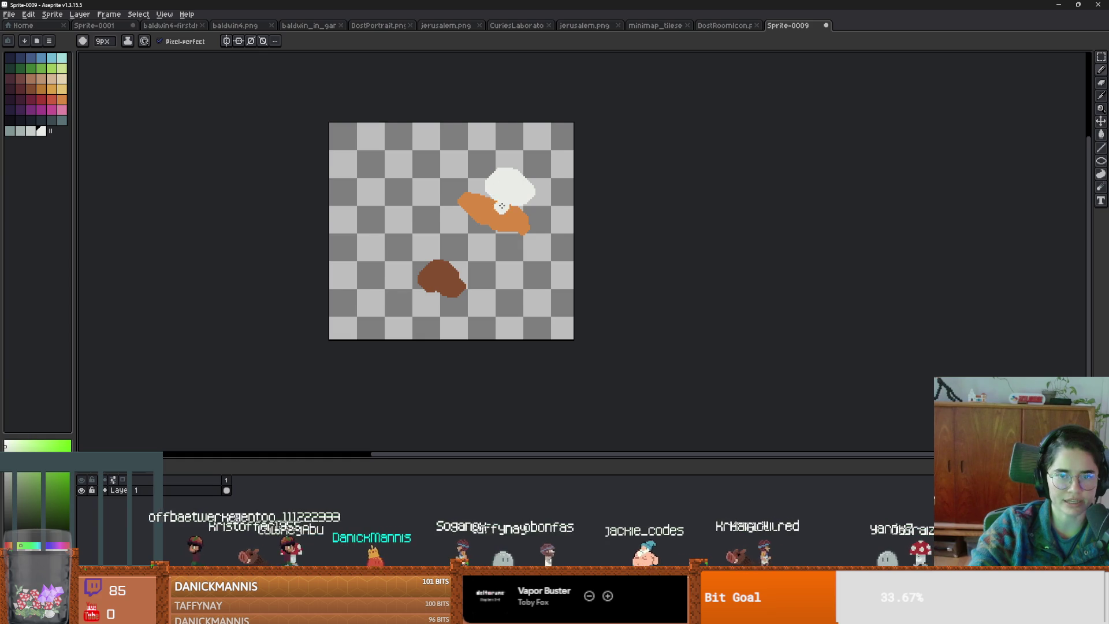
{"action": "scroll", "coordinate": [502, 203], "scroll_direction": "up", "scroll_amount": 1}
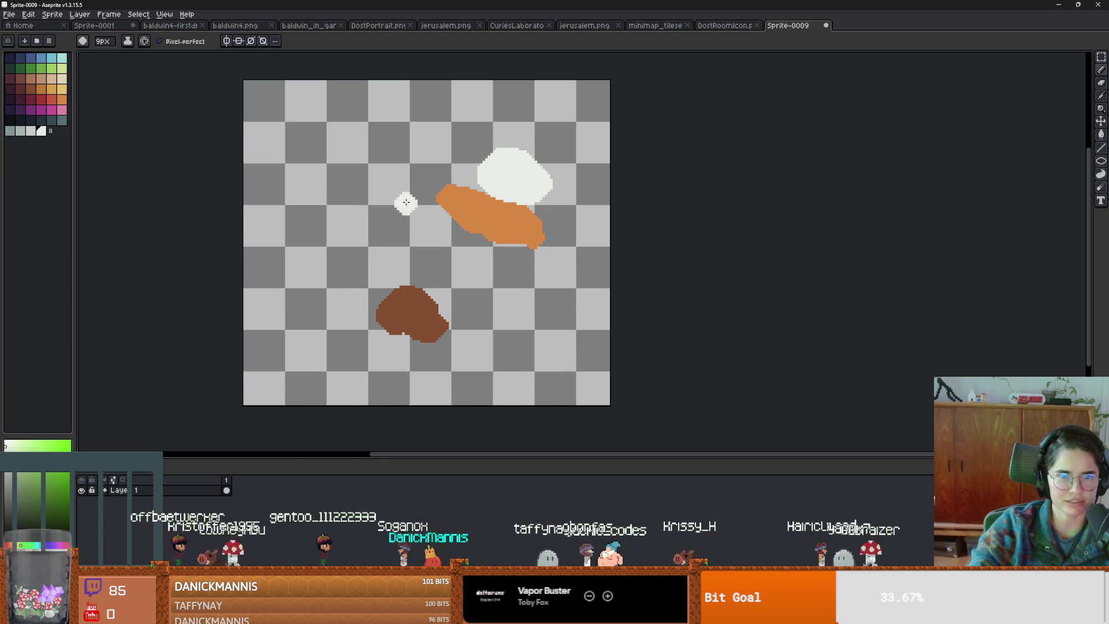
{"action": "left_click", "coordinate": [31, 89]}
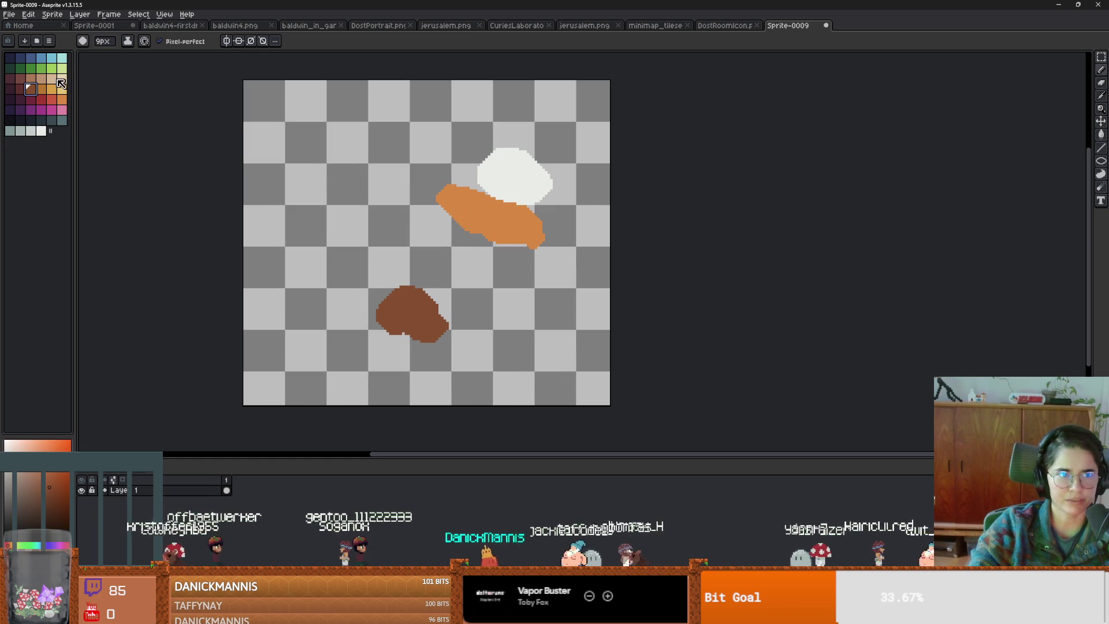
{"action": "left_click", "coordinate": [41, 68]}
{"action": "mouse_move", "coordinate": [336, 135]}
{"action": "left_mouse_down"}
{"action": "mouse_move", "coordinate": [327, 194]}
{"action": "mouse_move", "coordinate": [325, 172]}
{"action": "left_mouse_up"}
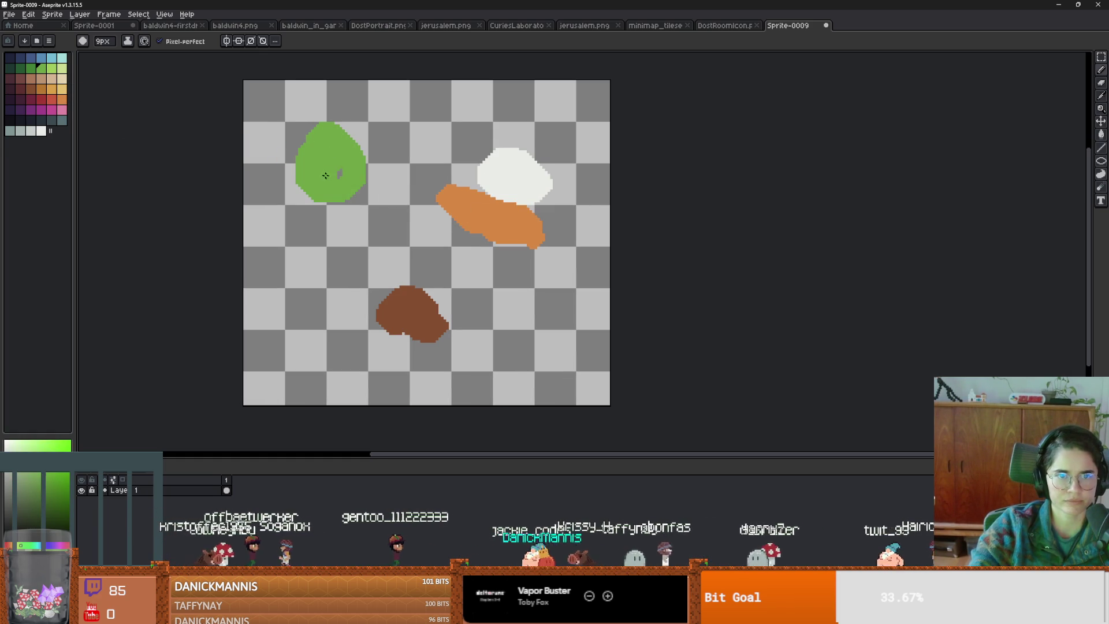
- Draw thin black lines linking the green, orange, white and brown blobs, undoing extras
{"action": "left_click", "coordinate": [10, 120]}
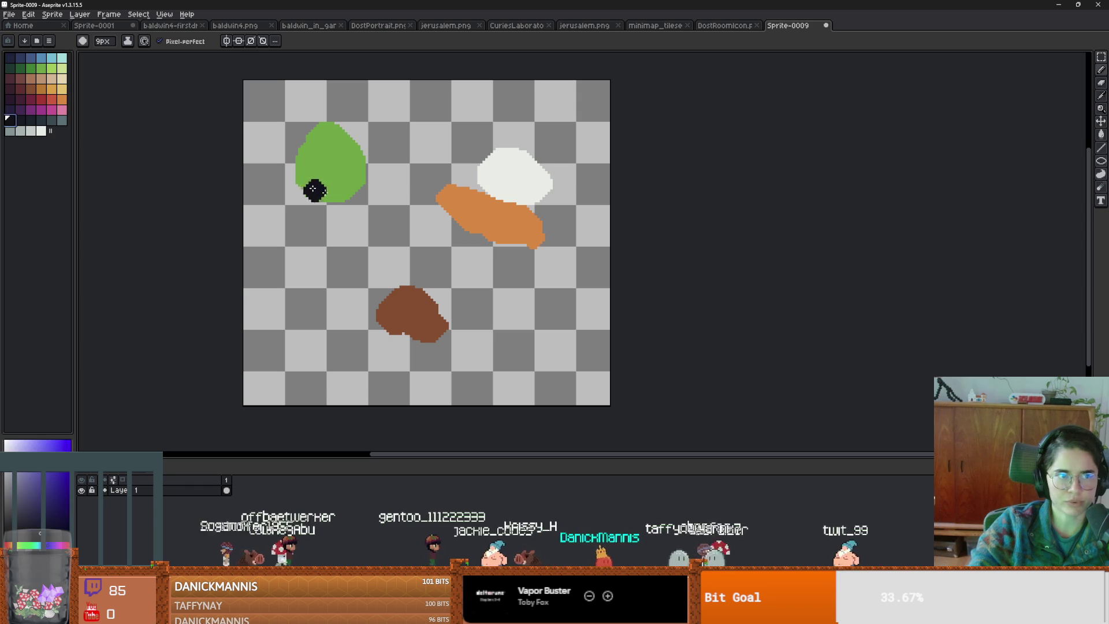
{"action": "key", "text": "l"}
{"action": "left_click_drag", "start_coordinate": [366, 183], "coordinate": [466, 198]}
{"action": "left_click_drag", "start_coordinate": [501, 165], "coordinate": [327, 157]}
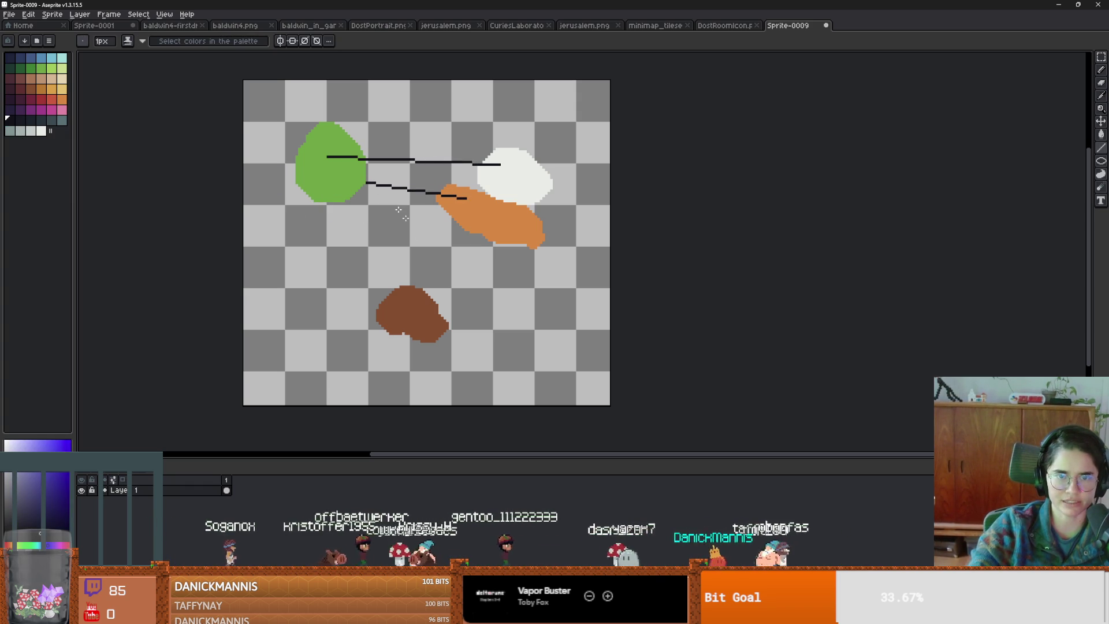
{"action": "left_click_drag", "start_coordinate": [421, 313], "coordinate": [517, 183]}
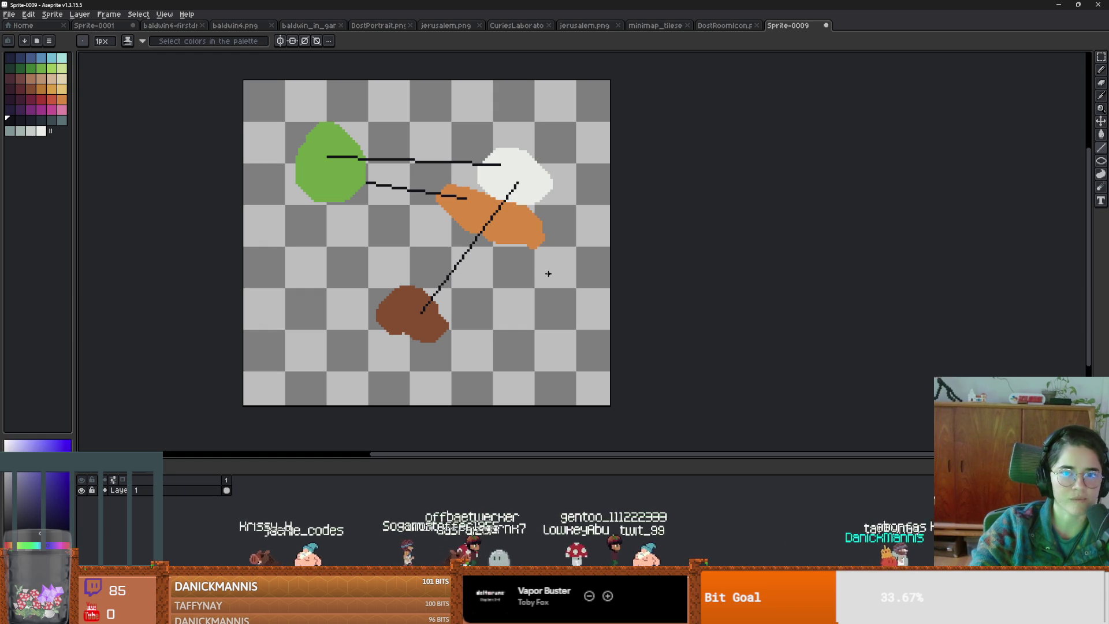
{"action": "mouse_move", "coordinate": [494, 181]}
{"action": "left_mouse_down"}
{"action": "mouse_move", "coordinate": [441, 269]}
{"action": "mouse_move", "coordinate": [421, 366]}
{"action": "mouse_move", "coordinate": [393, 298]}
{"action": "left_mouse_up"}
{"action": "key", "text": "ctrl+z"}
{"action": "key", "text": "ctrl+z"}
{"action": "left_click", "coordinate": [420, 368], "text": "shift"}
{"action": "left_click", "coordinate": [490, 321], "text": "shift"}
{"action": "left_click", "coordinate": [414, 266], "text": "shift"}
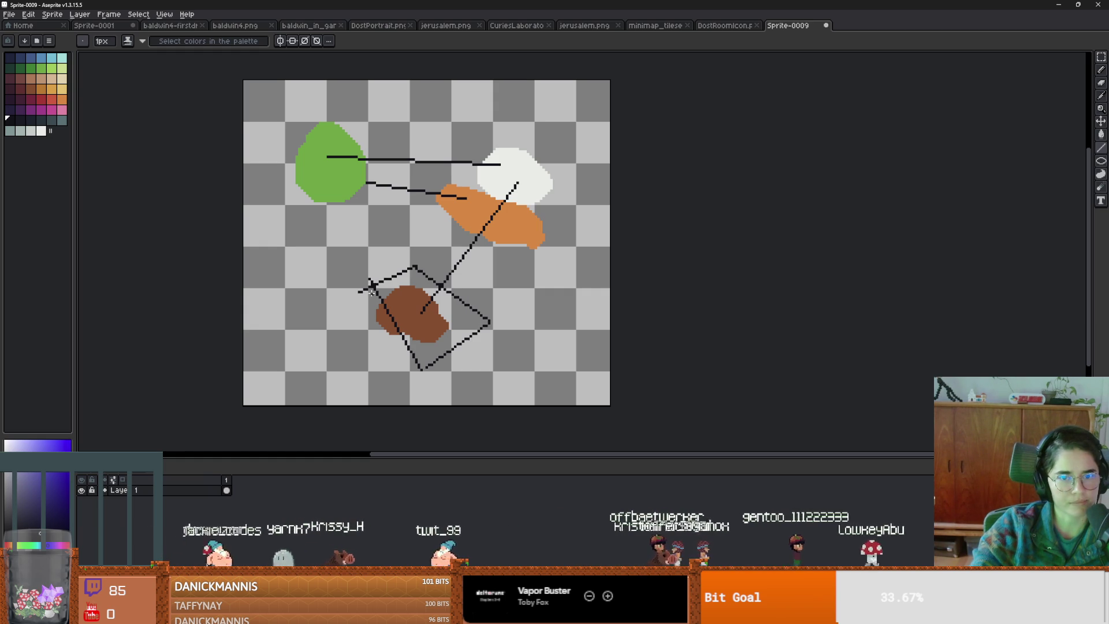
{"action": "key", "text": "ctrl+z"}
{"action": "key", "text": "ctrl+z"}
{"action": "key", "text": "ctrl+z"}
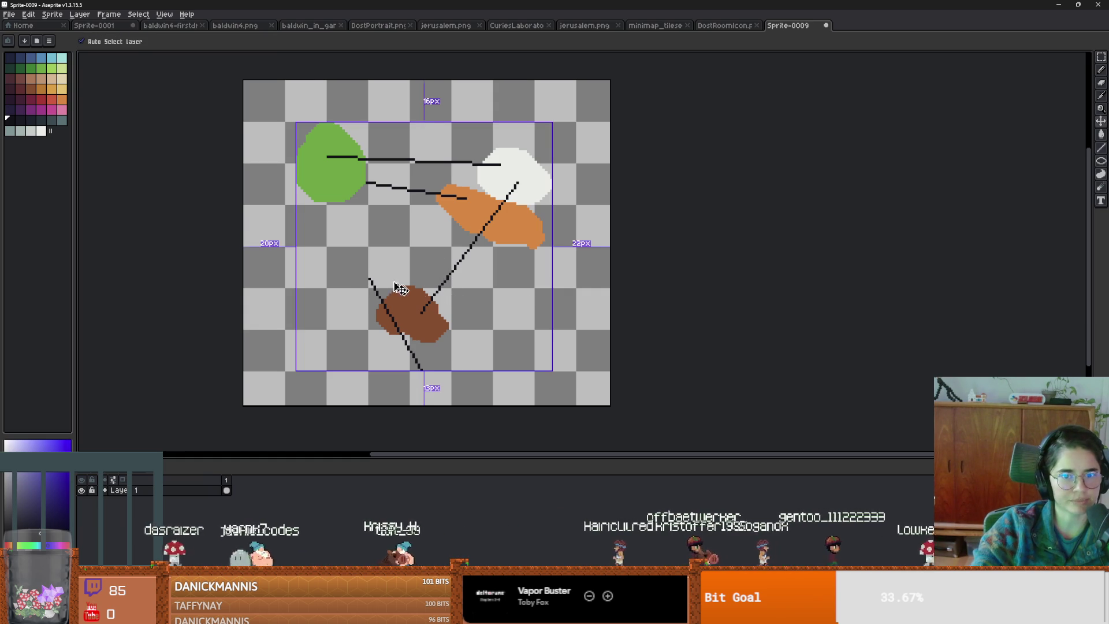
- Dab magenta at the right, then zoom out and recentre the sprite
{"action": "left_click", "coordinate": [54, 109]}
{"action": "mouse_move", "coordinate": [574, 258]}
{"action": "left_mouse_down"}
{"action": "mouse_move", "coordinate": [595, 252]}
{"action": "mouse_move", "coordinate": [577, 254]}
{"action": "left_mouse_up"}
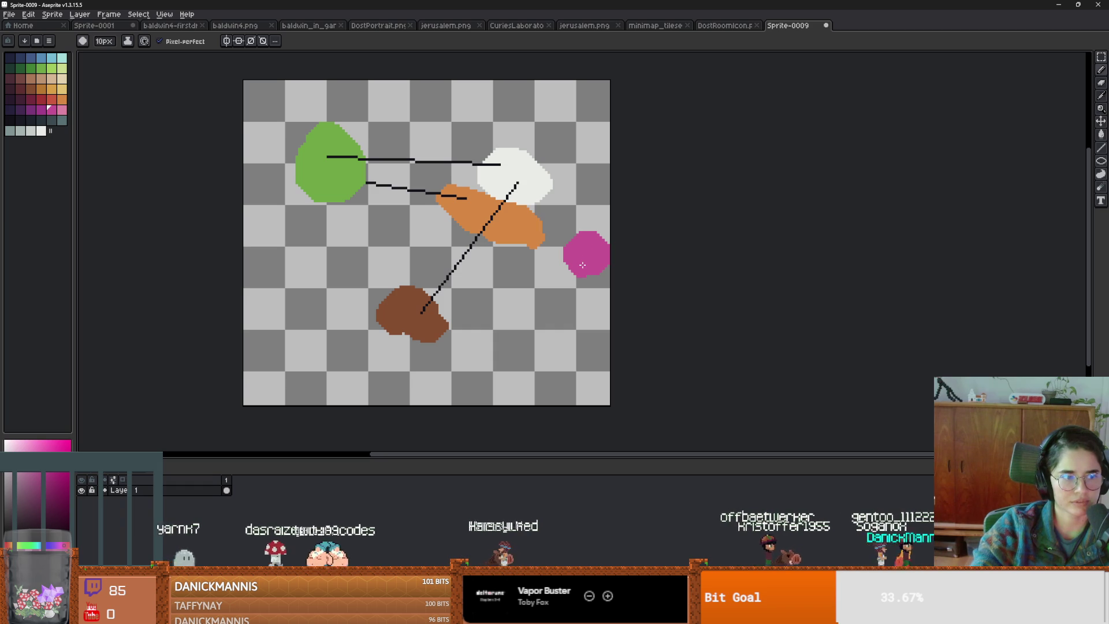
{"action": "key", "text": "ctrl+z"}
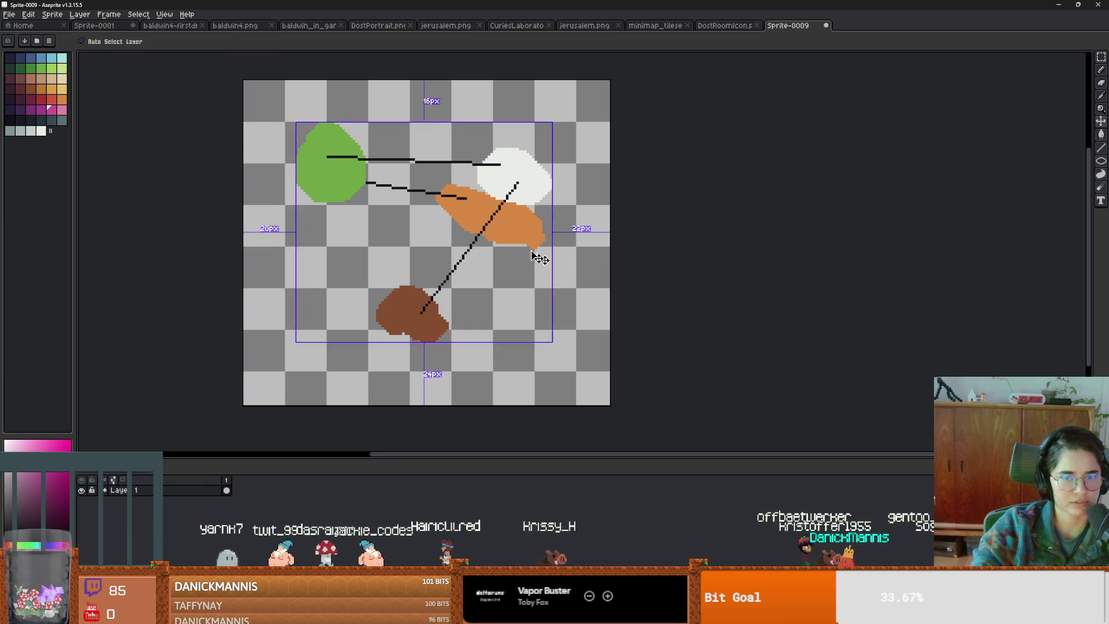
{"action": "scroll", "coordinate": [508, 265], "scroll_direction": "up", "scroll_amount": 1}
{"action": "scroll", "coordinate": [508, 265], "scroll_direction": "down", "scroll_amount": 1}
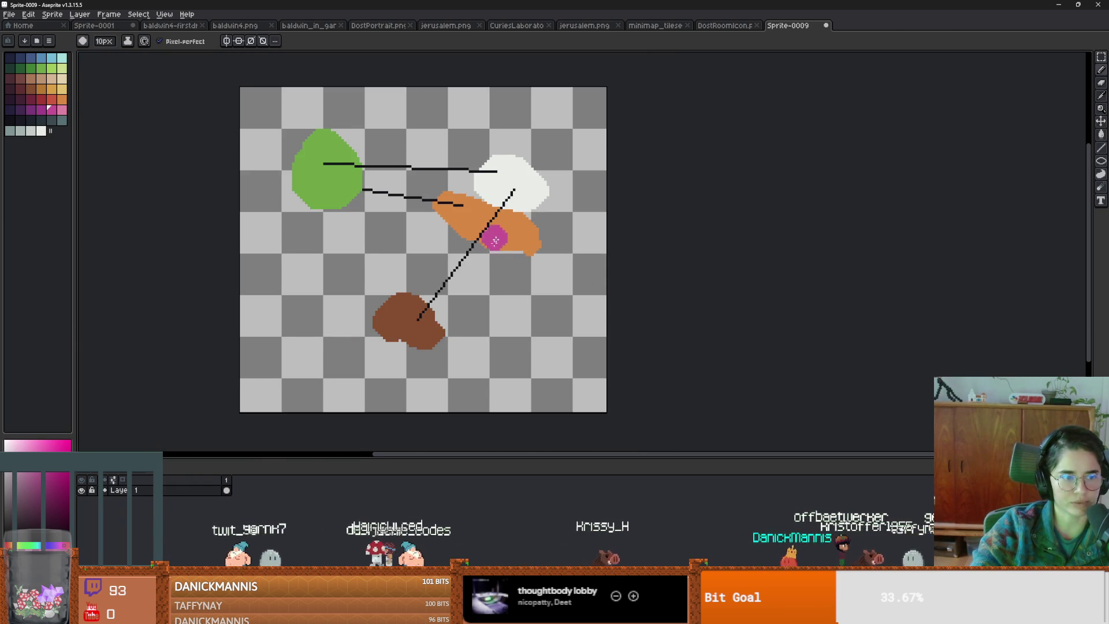
{"action": "left_click_drag", "start_coordinate": [498, 230], "coordinate": [446, 277]}
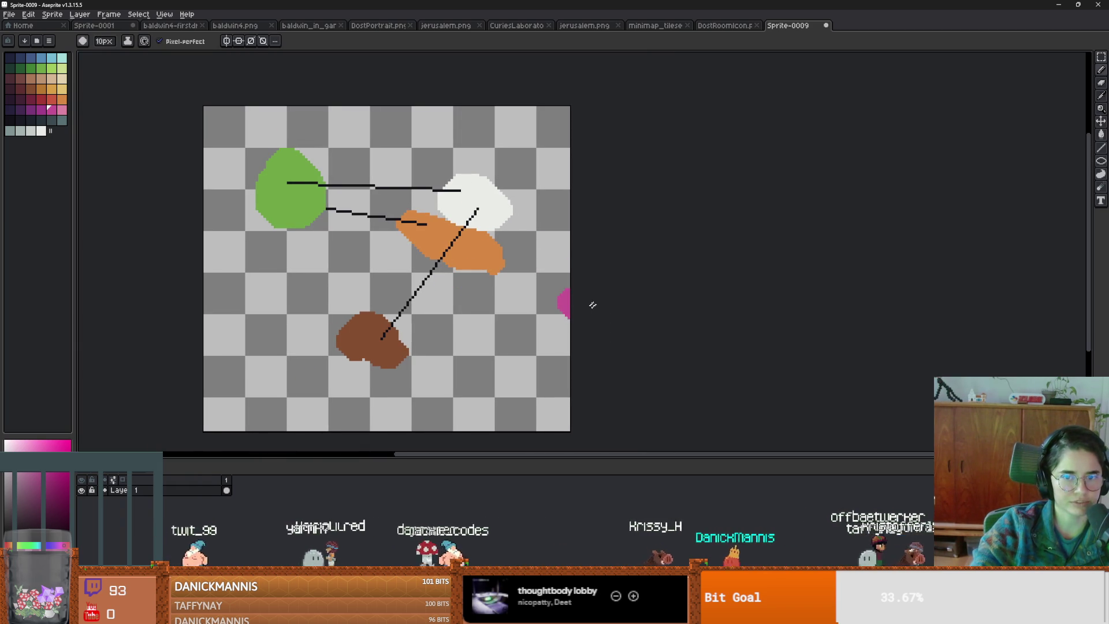
{"action": "scroll", "coordinate": [535, 274], "scroll_direction": "up", "scroll_amount": 1}
{"action": "scroll", "coordinate": [540, 278], "scroll_direction": "down", "scroll_amount": 1}
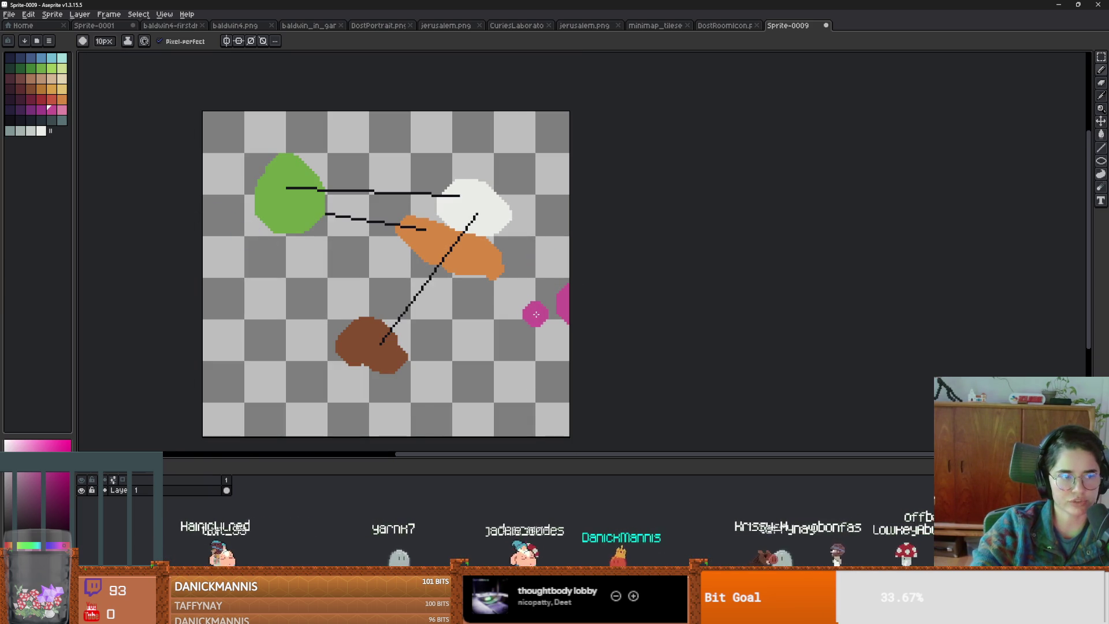
{"action": "key", "text": "v"}
{"action": "key", "text": "b"}
{"action": "key", "text": "minus"}
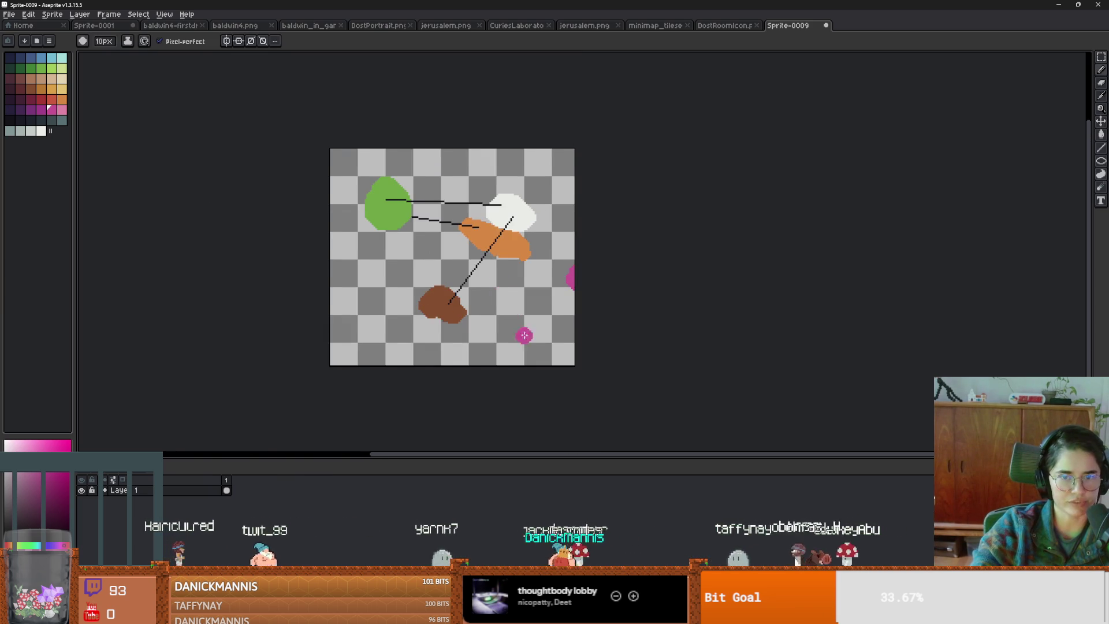
{"action": "left_click_drag", "start_coordinate": [520, 332], "coordinate": [529, 282]}
- Enlarge the canvas downward with Canvas Size to add room at the bottom
{"action": "key", "text": "ctrl+alt+c"}
{"action": "left_click_drag", "start_coordinate": [458, 322], "coordinate": [483, 456]}
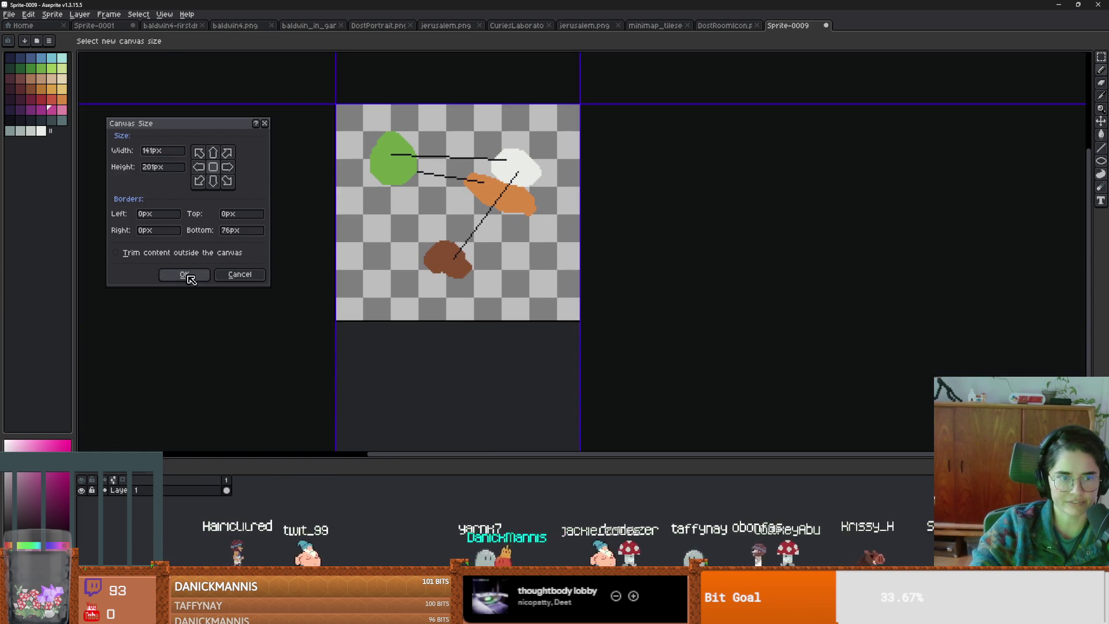
{"action": "key", "text": "Return"}
{"action": "left_click_drag", "start_coordinate": [469, 315], "coordinate": [464, 274]}
- Draw a dark red loop near the bottom and fill its interior using a contiguous fill
{"action": "left_click", "coordinate": [20, 88]}
{"action": "mouse_move", "coordinate": [370, 327]}
{"action": "left_mouse_down"}
{"action": "mouse_move", "coordinate": [543, 326]}
{"action": "mouse_move", "coordinate": [497, 382]}
{"action": "mouse_move", "coordinate": [373, 341]}
{"action": "left_mouse_up"}
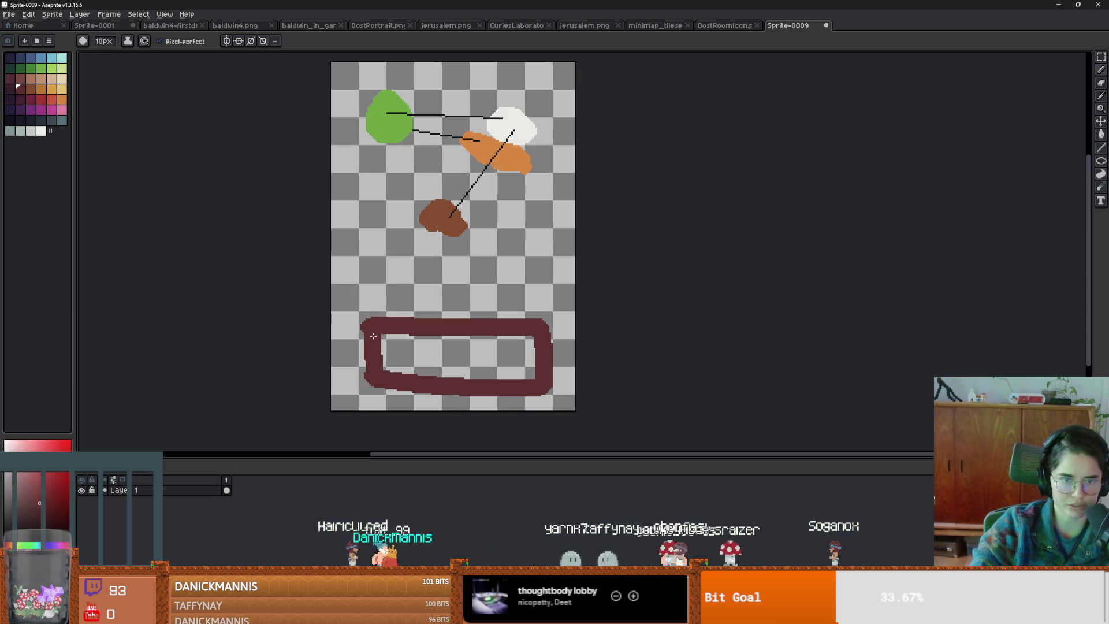
{"action": "key", "text": "g"}
{"action": "left_click", "coordinate": [424, 349]}
{"action": "key", "text": "ctrl+z"}
{"action": "left_click", "coordinate": [168, 41]}
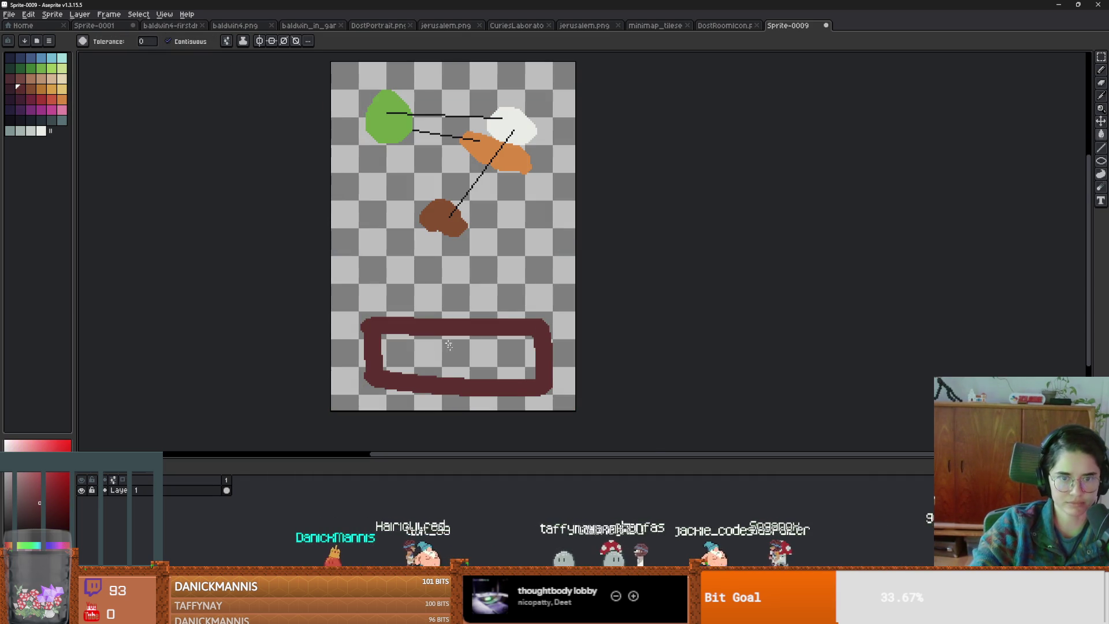
{"action": "left_click", "coordinate": [412, 338]}
- Pick light brown and try a freehand arc stroke, undoing it
{"action": "scroll", "coordinate": [411, 339], "scroll_direction": "up", "scroll_amount": 1}
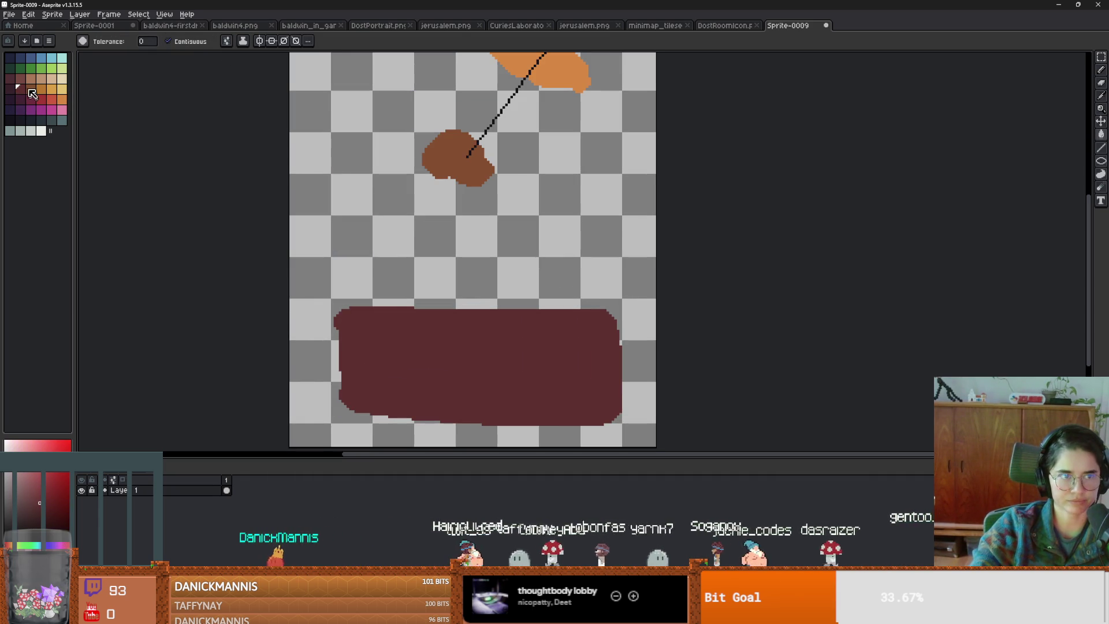
{"action": "left_click", "coordinate": [30, 78]}
{"action": "key", "text": "b"}
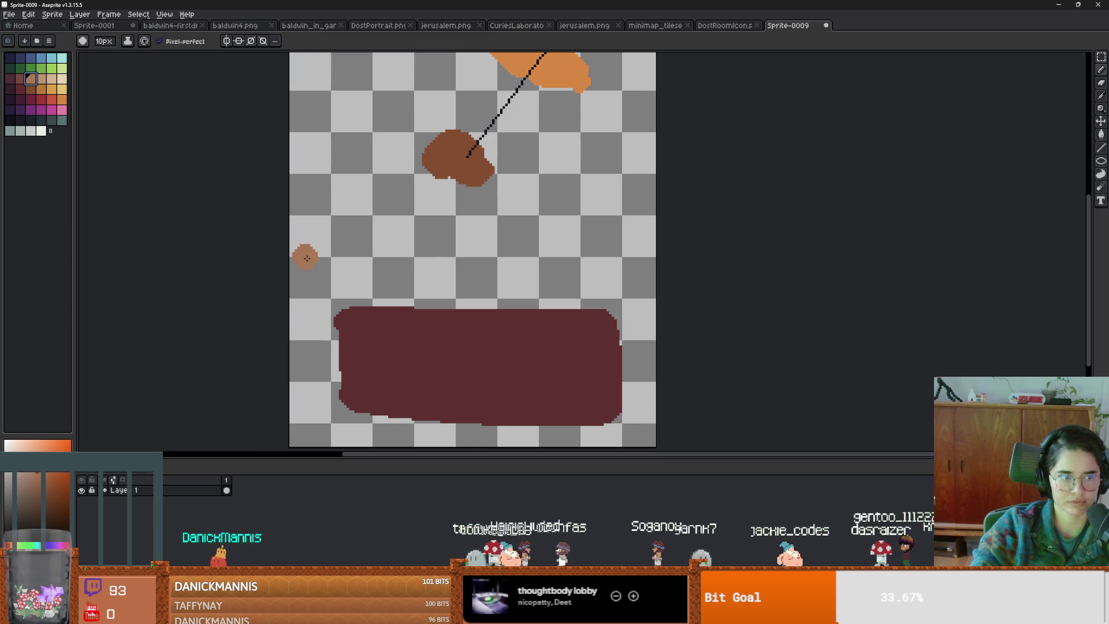
{"action": "scroll", "coordinate": [314, 255], "scroll_direction": "down", "scroll_amount": 1}
{"action": "mouse_move", "coordinate": [421, 203]}
{"action": "left_mouse_down"}
{"action": "mouse_move", "coordinate": [367, 248]}
{"action": "mouse_move", "coordinate": [384, 249]}
{"action": "mouse_move", "coordinate": [519, 73]}
{"action": "left_mouse_up"}
{"action": "key", "text": "ctrl+z"}
{"action": "scroll", "coordinate": [439, 190], "scroll_direction": "up", "scroll_amount": 1}
{"action": "scroll", "coordinate": [519, 73], "scroll_direction": "up", "scroll_amount": 1}
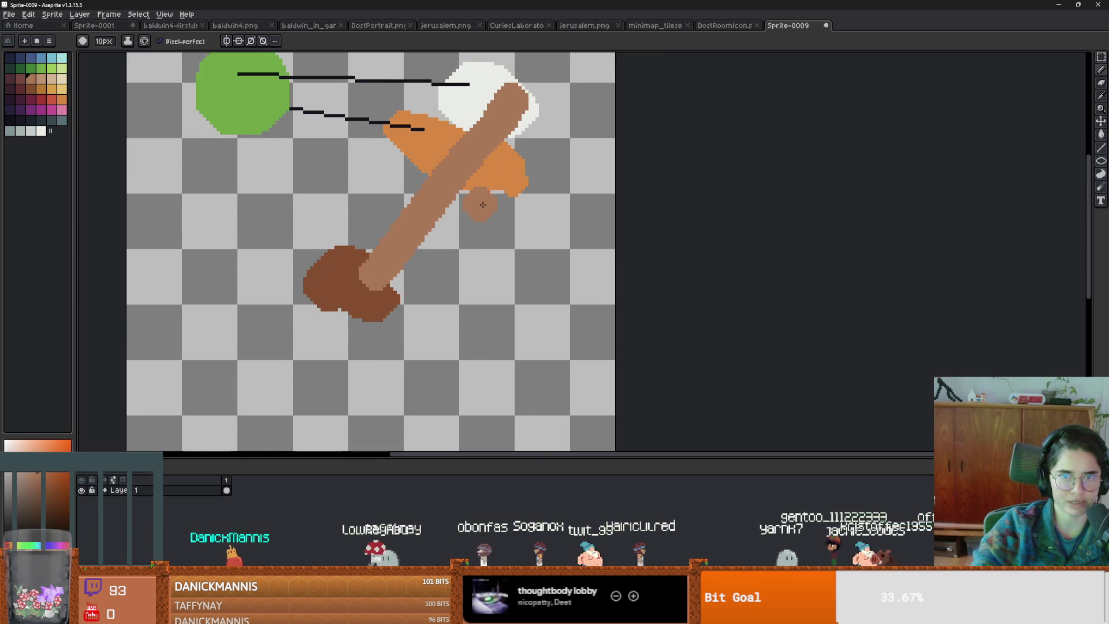
{"action": "key", "text": "ctrl+z"}
- Try light-brown strokes linking the brown and orange shapes, undoing each one
{"action": "mouse_move", "coordinate": [384, 250]}
{"action": "left_mouse_down"}
{"action": "mouse_move", "coordinate": [376, 260]}
{"action": "mouse_move", "coordinate": [483, 116]}
{"action": "left_mouse_up"}
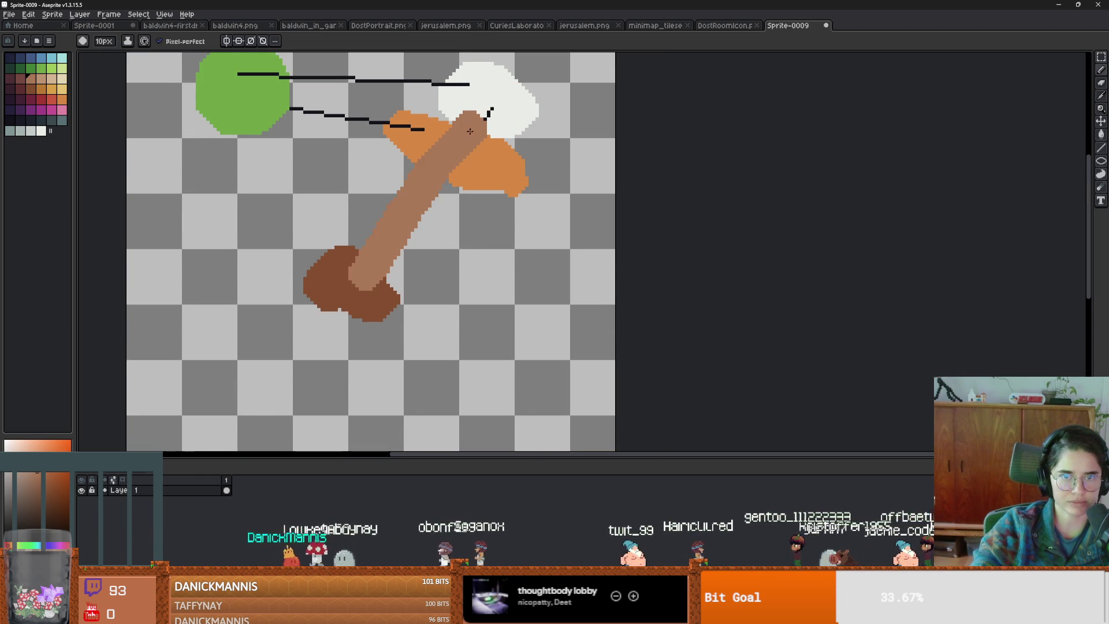
{"action": "key", "text": "ctrl+z"}
{"action": "left_click_drag", "start_coordinate": [491, 188], "coordinate": [398, 306]}
{"action": "key", "text": "ctrl+z"}
{"action": "scroll", "coordinate": [442, 292], "scroll_direction": "down", "scroll_amount": 1}
{"action": "scroll", "coordinate": [381, 309], "scroll_direction": "down", "scroll_amount": 1}
{"action": "key", "text": "ctrl+z"}
- Paint large light-brown blobs with a 14px brush, including along the maroon bottom edge
{"action": "key", "text": "plus"}
{"action": "key", "text": "plus"}
{"action": "key", "text": "plus"}
{"action": "mouse_move", "coordinate": [445, 300]}
{"action": "left_mouse_down"}
{"action": "mouse_move", "coordinate": [457, 309]}
{"action": "mouse_move", "coordinate": [465, 297]}
{"action": "mouse_move", "coordinate": [442, 312]}
{"action": "mouse_move", "coordinate": [395, 310]}
{"action": "mouse_move", "coordinate": [370, 292]}
{"action": "mouse_move", "coordinate": [323, 312]}
{"action": "left_mouse_up"}
{"action": "mouse_move", "coordinate": [266, 289]}
{"action": "left_mouse_down"}
{"action": "mouse_move", "coordinate": [244, 302]}
{"action": "mouse_move", "coordinate": [266, 216]}
{"action": "left_mouse_up"}
{"action": "left_click_drag", "start_coordinate": [249, 331], "coordinate": [234, 347]}
{"action": "left_click_drag", "start_coordinate": [319, 378], "coordinate": [326, 386]}
{"action": "left_click_drag", "start_coordinate": [405, 375], "coordinate": [500, 388]}
{"action": "left_click_drag", "start_coordinate": [355, 341], "coordinate": [365, 356]}
{"action": "scroll", "coordinate": [365, 341], "scroll_direction": "up", "scroll_amount": 1}
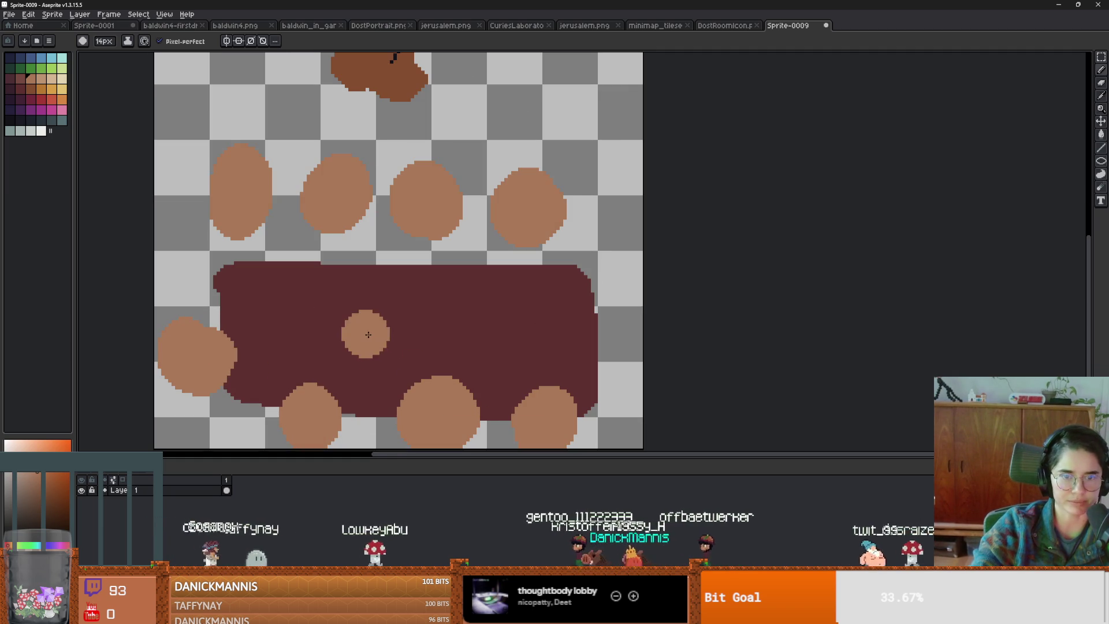
{"action": "scroll", "coordinate": [404, 298], "scroll_direction": "down", "scroll_amount": 2}
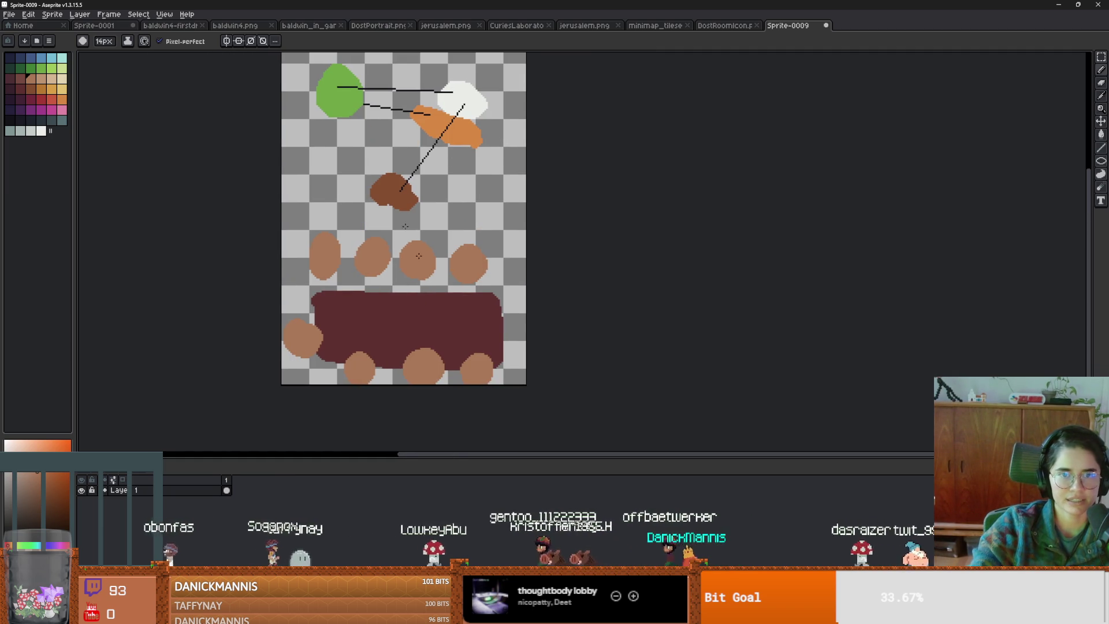
- Fill the second brown blob with magenta and extend it down to the dark block
{"action": "left_click", "coordinate": [41, 109]}
{"action": "key", "text": "g"}
{"action": "left_click", "coordinate": [380, 264]}
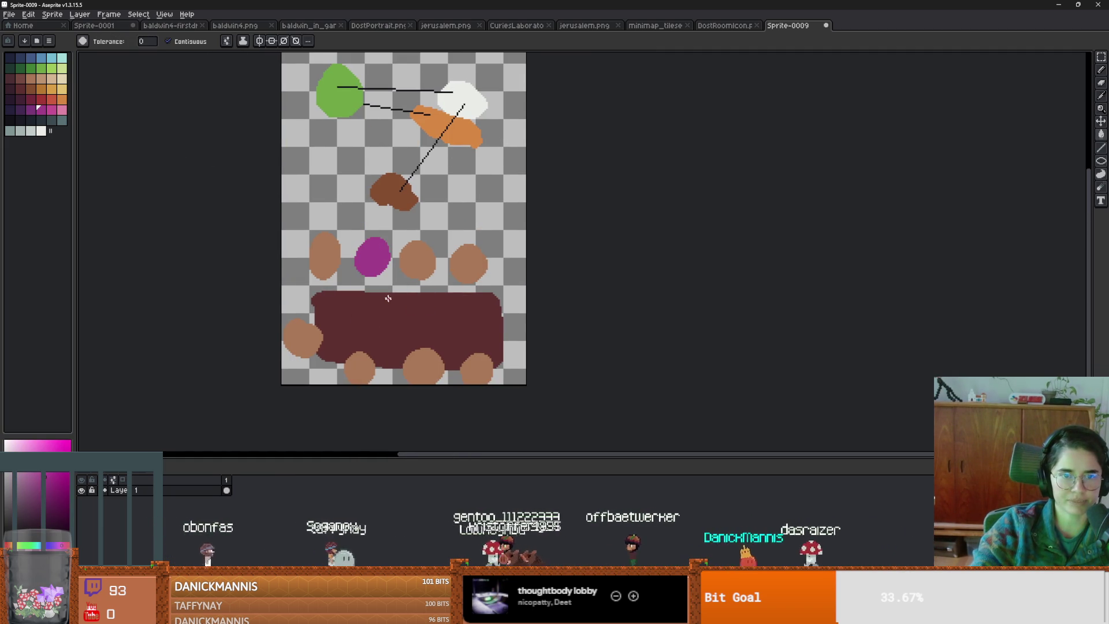
{"action": "scroll", "coordinate": [392, 309], "scroll_direction": "up", "scroll_amount": 3}
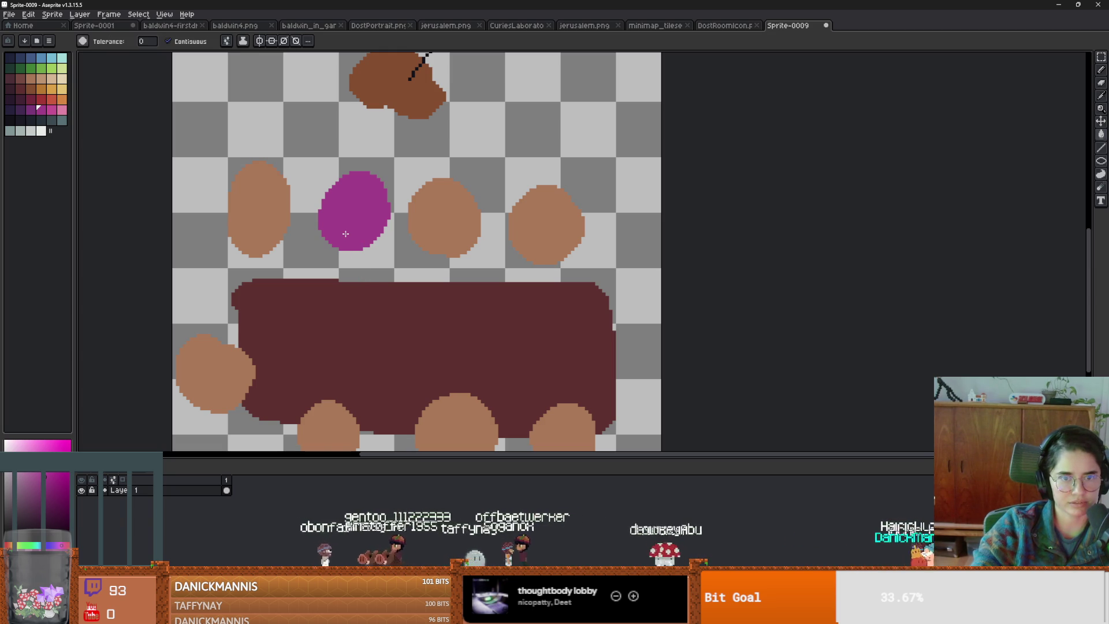
{"action": "key", "text": "b"}
{"action": "mouse_move", "coordinate": [345, 234]}
{"action": "left_mouse_down"}
{"action": "mouse_move", "coordinate": [356, 267]}
{"action": "mouse_move", "coordinate": [318, 279]}
{"action": "mouse_move", "coordinate": [365, 261]}
{"action": "left_mouse_up"}
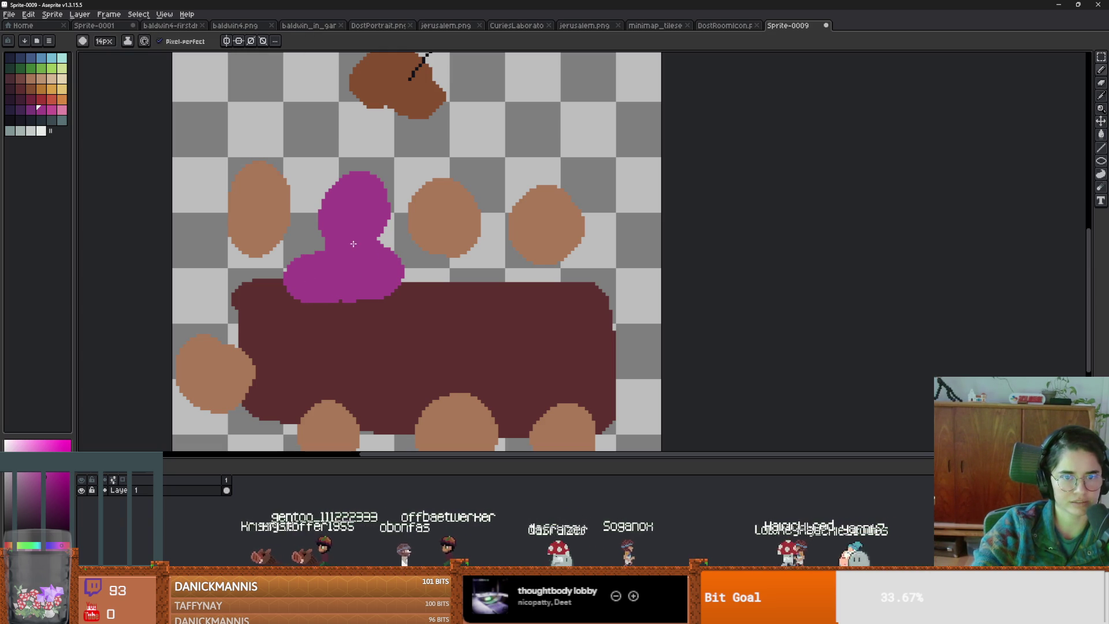
- Add magenta dabs on the lower-right brown blob, repainting a misplaced dab higher up
{"action": "scroll", "coordinate": [347, 264], "scroll_direction": "up", "scroll_amount": 2}
{"action": "left_click_drag", "start_coordinate": [529, 165], "coordinate": [502, 234]}
{"action": "scroll", "coordinate": [502, 234], "scroll_direction": "up", "scroll_amount": 2}
{"action": "left_click", "coordinate": [438, 254]}
{"action": "key", "text": "ctrl+z"}
{"action": "key", "text": "ctrl+z"}
{"action": "mouse_move", "coordinate": [529, 173]}
{"action": "left_mouse_down"}
{"action": "mouse_move", "coordinate": [544, 159]}
{"action": "mouse_move", "coordinate": [564, 174]}
{"action": "left_mouse_up"}
{"action": "left_click", "coordinate": [476, 301]}
{"action": "scroll", "coordinate": [456, 333], "scroll_direction": "down", "scroll_amount": 1}
{"action": "scroll", "coordinate": [456, 332], "scroll_direction": "up", "scroll_amount": 1}
{"action": "key", "text": "ctrl+z"}
{"action": "left_click", "coordinate": [454, 325]}
- Test the eraser on the blobs and dark block, then undo the erasing
{"action": "scroll", "coordinate": [454, 325], "scroll_direction": "down", "scroll_amount": 1}
{"action": "scroll", "coordinate": [455, 325], "scroll_direction": "up", "scroll_amount": 1}
{"action": "scroll", "coordinate": [455, 324], "scroll_direction": "down", "scroll_amount": 1}
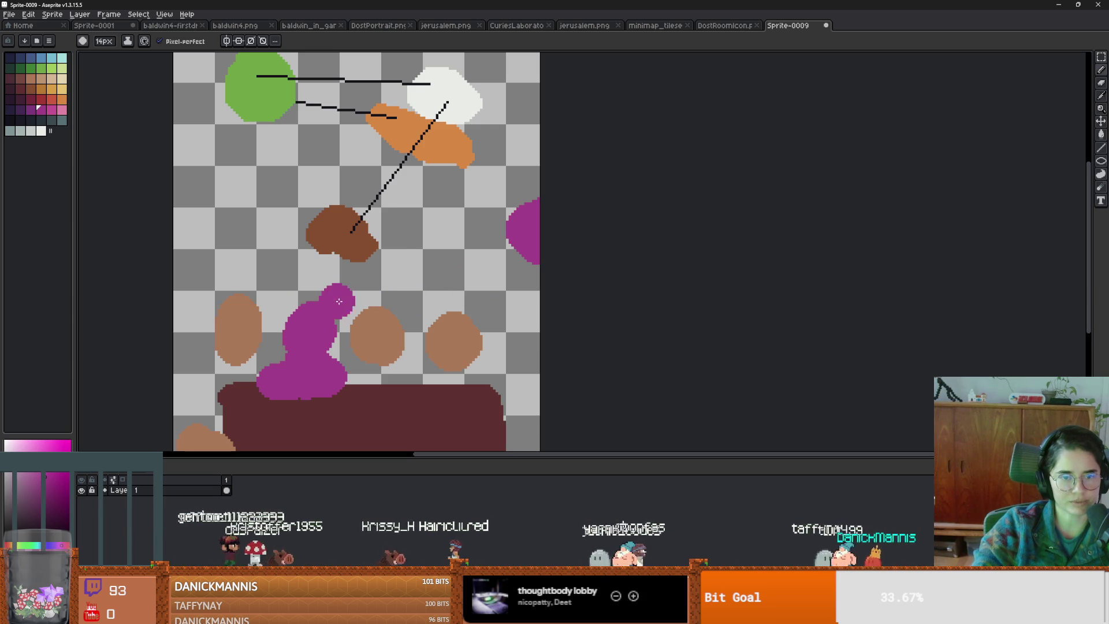
{"action": "scroll", "coordinate": [414, 297], "scroll_direction": "down", "scroll_amount": 1}
{"action": "scroll", "coordinate": [418, 300], "scroll_direction": "up", "scroll_amount": 1}
{"action": "scroll", "coordinate": [418, 299], "scroll_direction": "down", "scroll_amount": 1}
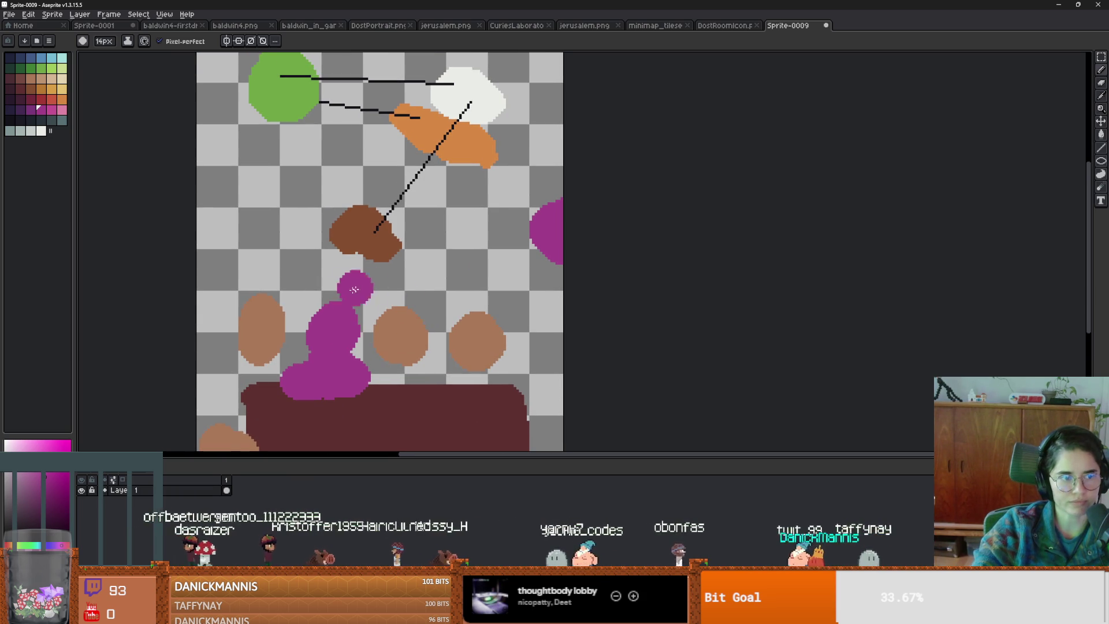
{"action": "scroll", "coordinate": [405, 191], "scroll_direction": "down", "scroll_amount": 1}
{"action": "key", "text": "e"}
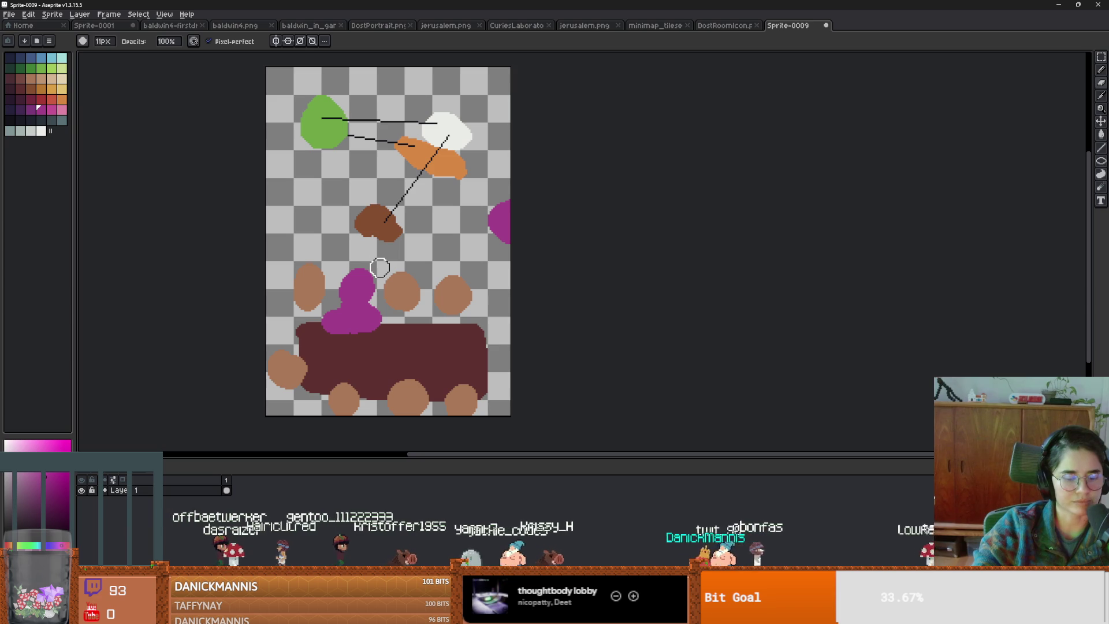
{"action": "mouse_move", "coordinate": [604, 300]}
{"action": "left_mouse_down"}
{"action": "mouse_move", "coordinate": [188, 322]}
{"action": "mouse_move", "coordinate": [578, 412]}
{"action": "mouse_move", "coordinate": [182, 360]}
{"action": "left_mouse_up"}
{"action": "mouse_move", "coordinate": [520, 260]}
{"action": "left_mouse_down"}
{"action": "mouse_move", "coordinate": [557, 186]}
{"action": "mouse_move", "coordinate": [508, 240]}
{"action": "left_mouse_up"}
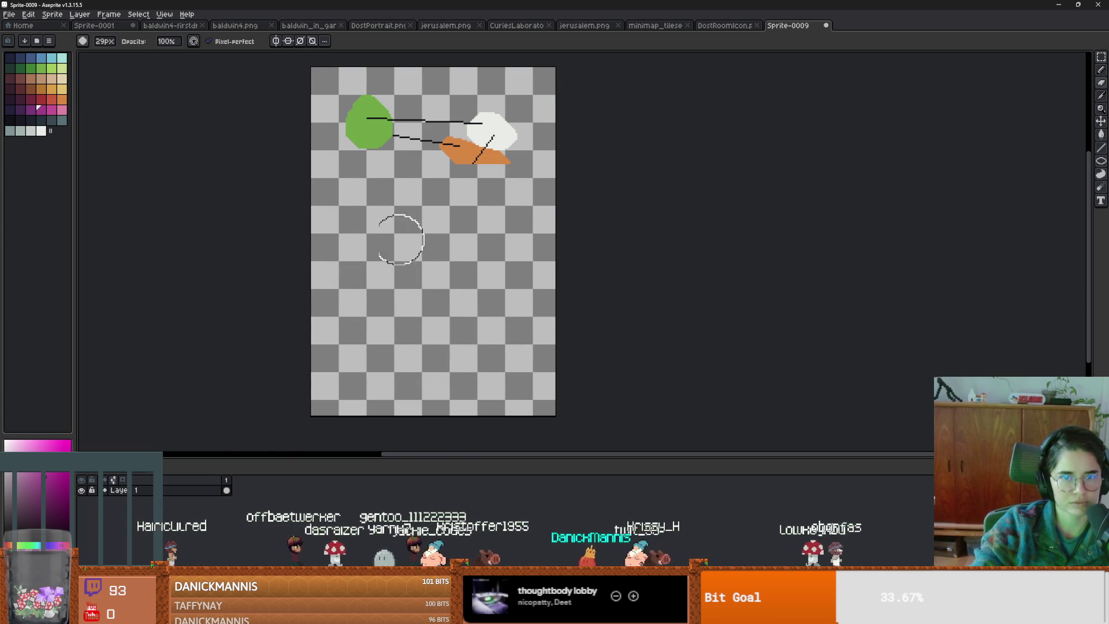
{"action": "key", "text": "ctrl+z"}
{"action": "key", "text": "ctrl+z"}
{"action": "key", "text": "ctrl+z"}
{"action": "key", "text": "v"}
{"action": "key", "text": "e"}
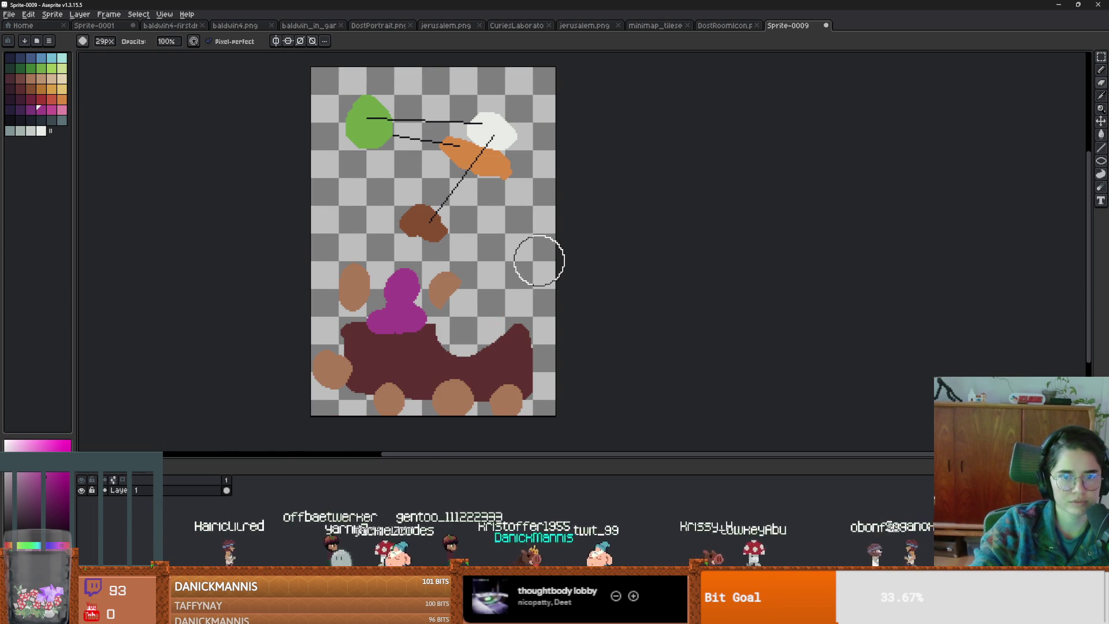
{"action": "key", "text": "alt+Tab"}
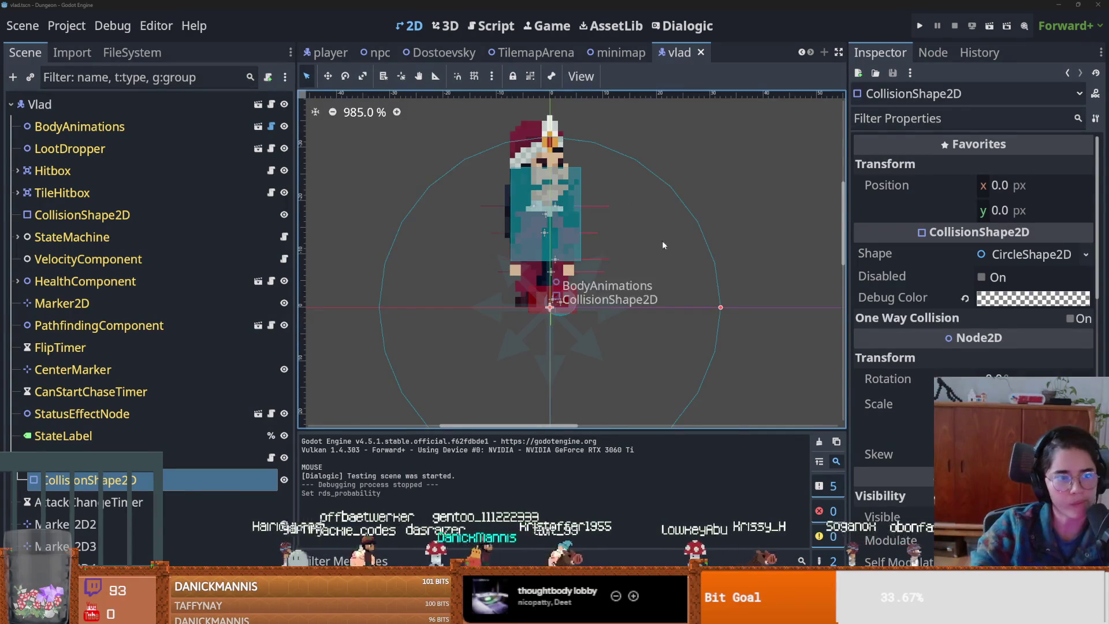
- Reframe the Vlad character in the viewport and save the vlad scene
{"action": "scroll", "coordinate": [566, 255], "scroll_direction": "up", "scroll_amount": 4}
{"action": "left_click_drag", "start_coordinate": [566, 255], "coordinate": [681, 247]}
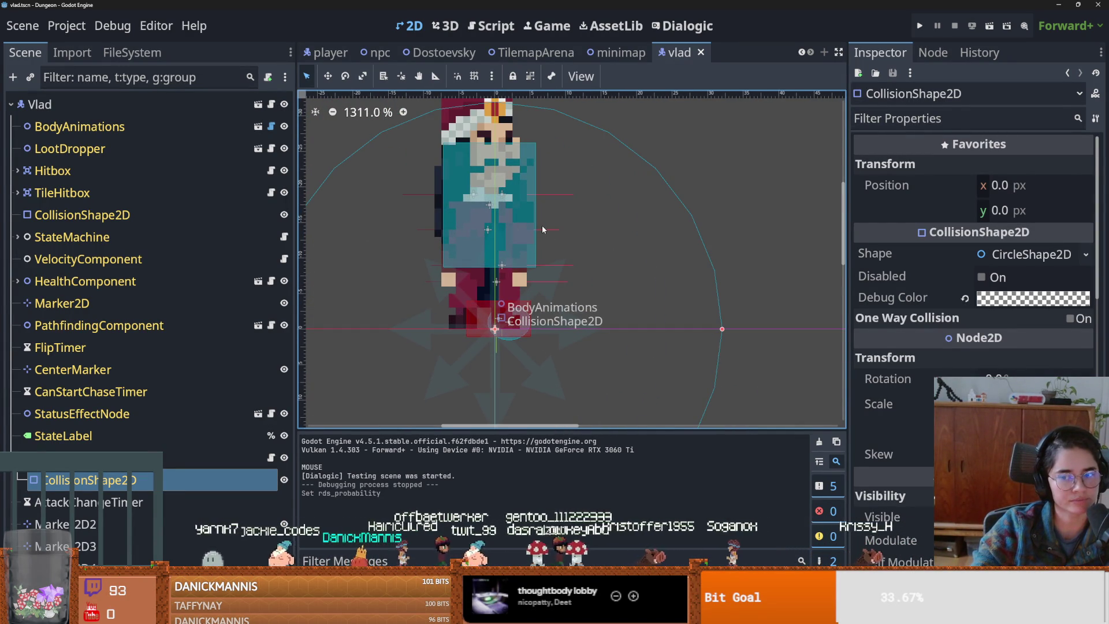
{"action": "mouse_move", "coordinate": [541, 229]}
{"action": "left_mouse_down"}
{"action": "mouse_move", "coordinate": [571, 256]}
{"action": "mouse_move", "coordinate": [580, 231]}
{"action": "left_mouse_up"}
{"action": "key", "text": "ctrl+s"}
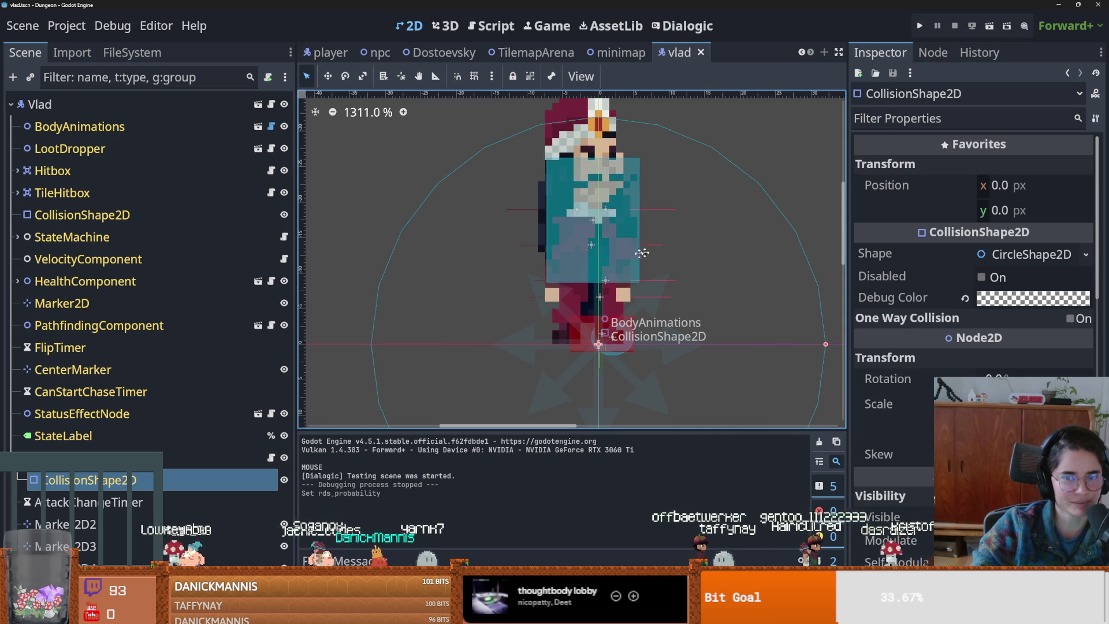
- Select Vlad's collision shape, toggle its visibility off and back on, and save
{"action": "scroll", "coordinate": [651, 252], "scroll_direction": "down", "scroll_amount": 1}
{"action": "left_click_drag", "start_coordinate": [651, 252], "coordinate": [538, 255]}
{"action": "left_click", "coordinate": [138, 484]}
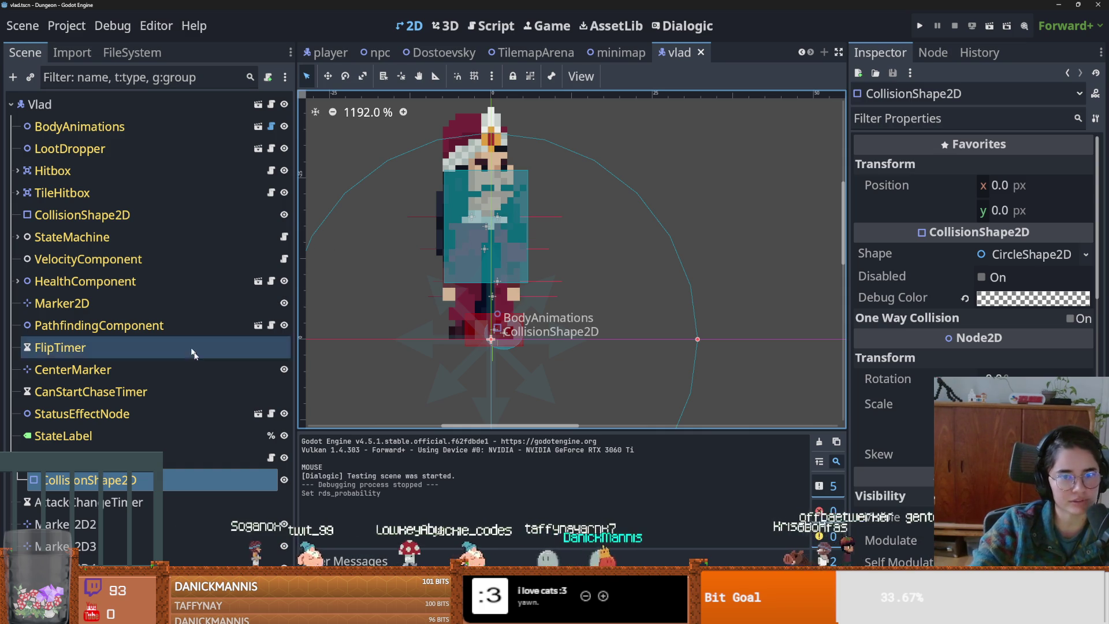
{"action": "left_click", "coordinate": [284, 480]}
{"action": "left_click", "coordinate": [284, 481]}
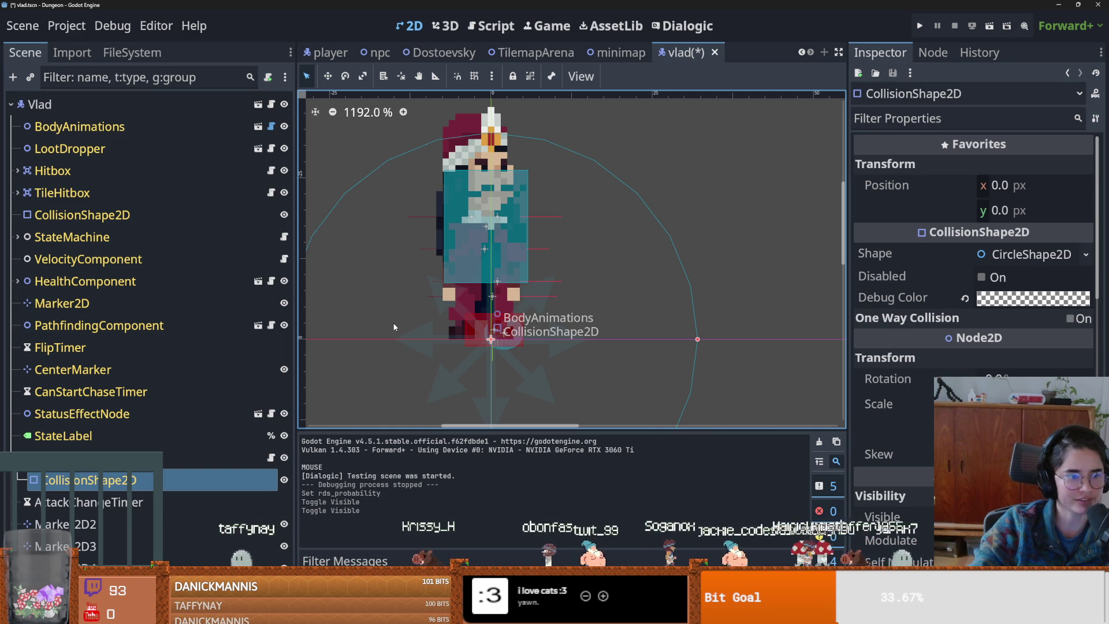
{"action": "key", "text": "ctrl+s"}
- Resize the Hitbox's CollisionShape2D rectangle to position -0.75, -16.0 and save
{"action": "left_click", "coordinate": [52, 170]}
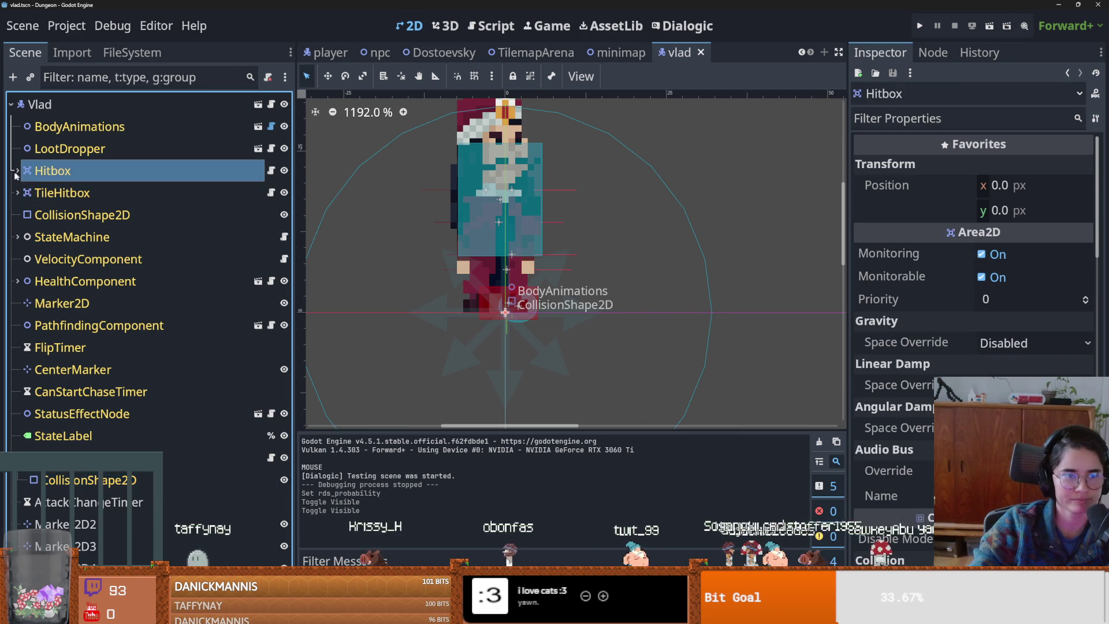
{"action": "left_click", "coordinate": [18, 170]}
{"action": "left_click", "coordinate": [87, 192]}
{"action": "mouse_move", "coordinate": [495, 255]}
{"action": "left_mouse_down"}
{"action": "mouse_move", "coordinate": [511, 346]}
{"action": "mouse_move", "coordinate": [512, 333]}
{"action": "left_mouse_up"}
{"action": "key", "text": "ctrl+s"}
- Collapse the Hitbox node and save the vlad scene again
{"action": "left_click_drag", "start_coordinate": [437, 221], "coordinate": [392, 235]}
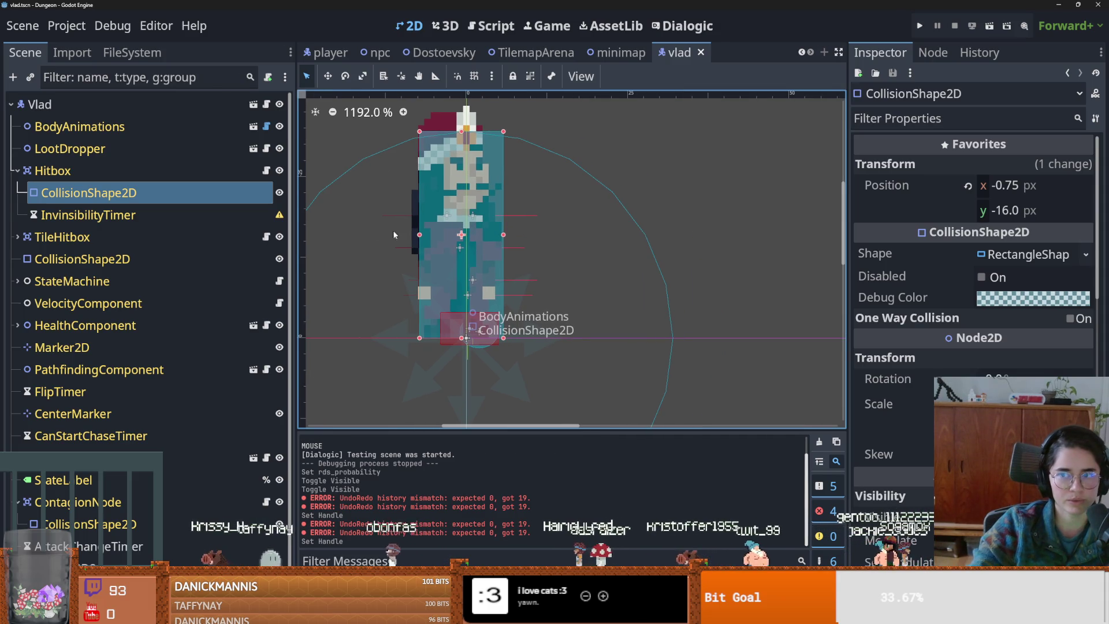
{"action": "left_click", "coordinate": [18, 171]}
{"action": "key", "text": "ctrl+s"}
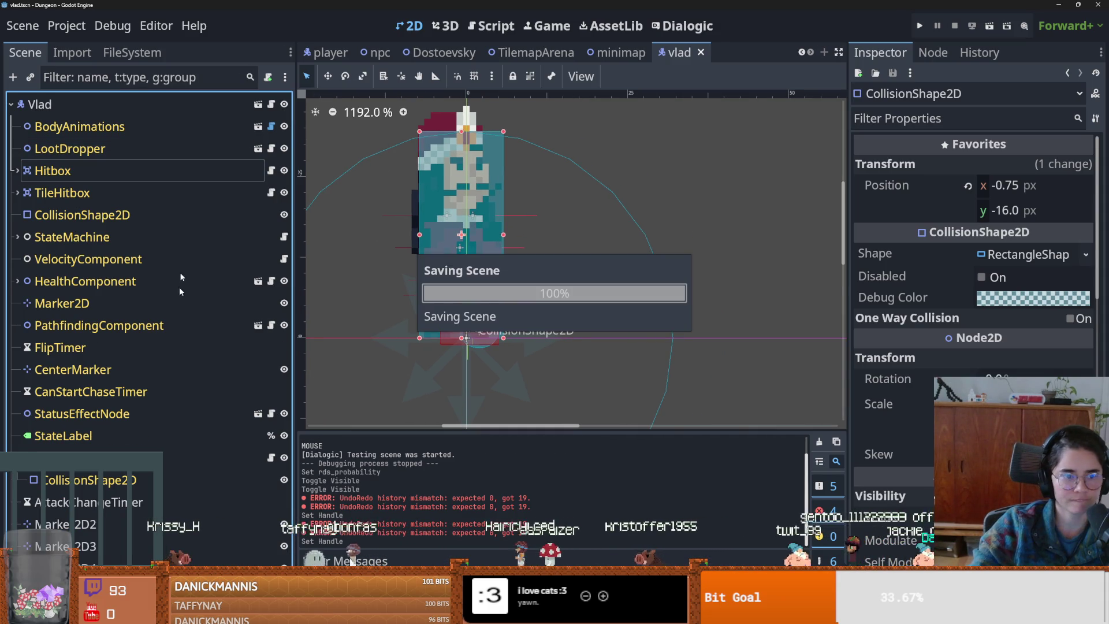
{"action": "left_click", "coordinate": [131, 53]}
- Filter the FileSystem for 'bat', open Bat.tscn and select its root node
{"action": "key", "text": "ctrl+f"}
{"action": "type", "text": "bat"}
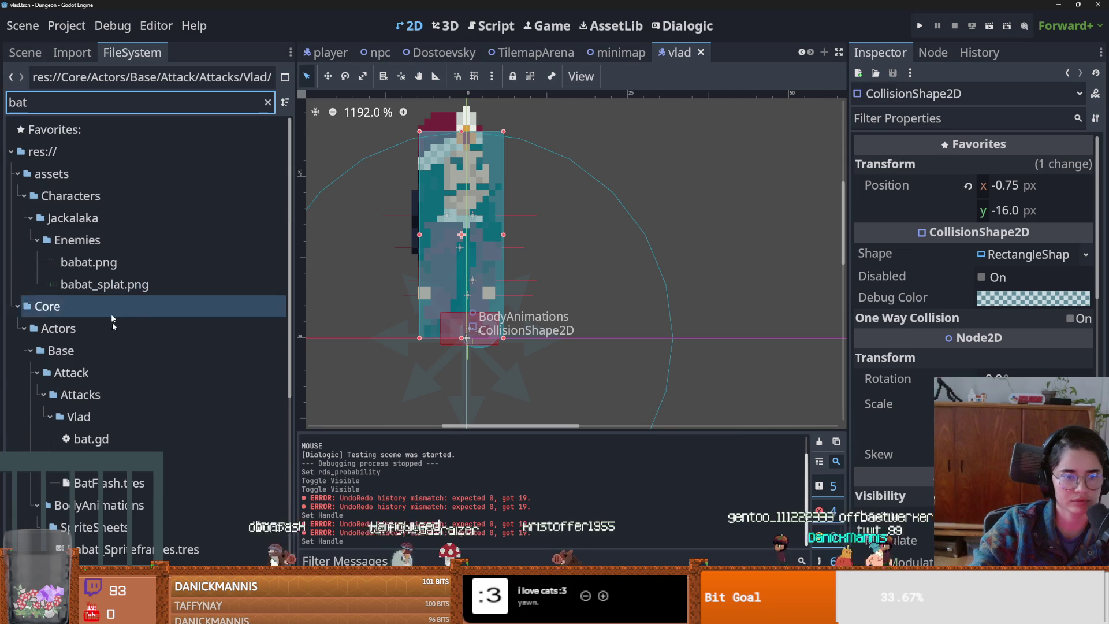
{"action": "scroll", "coordinate": [133, 382], "scroll_direction": "down", "scroll_amount": 3}
{"action": "double_click", "coordinate": [136, 282]}
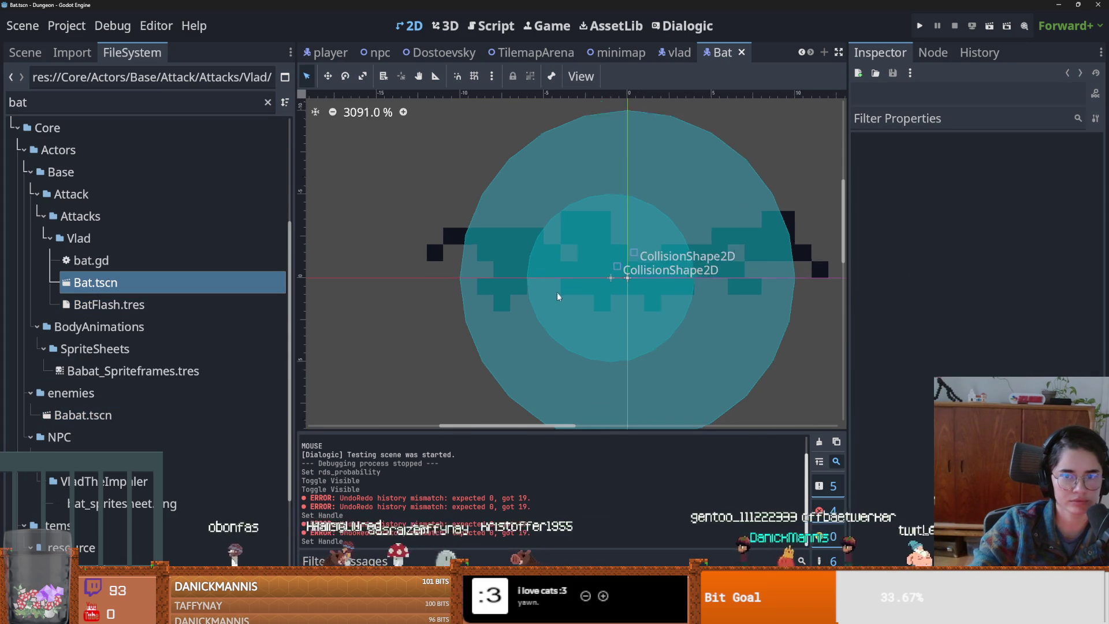
{"action": "left_click", "coordinate": [25, 52]}
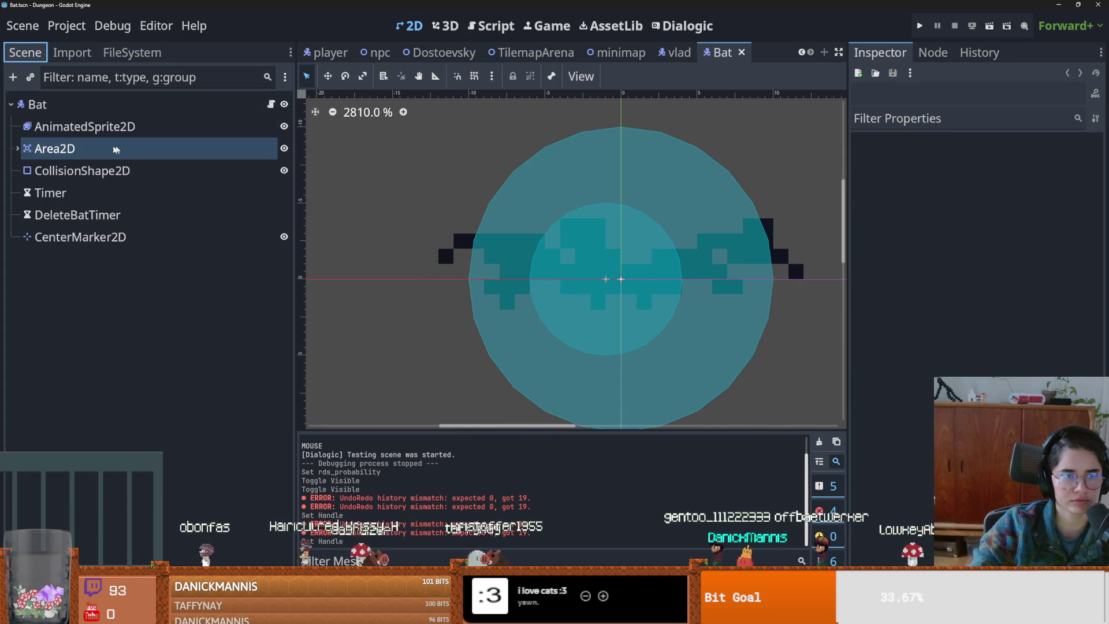
{"action": "left_click", "coordinate": [86, 110]}
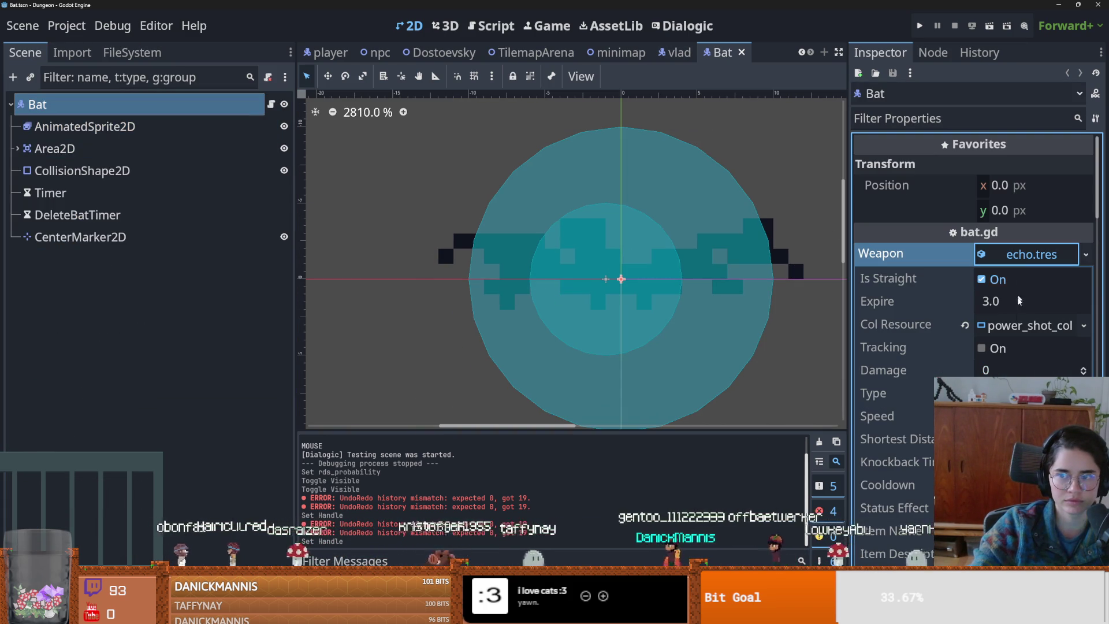
- Widen the Inspector to review the Bat's echo.tres weapon properties, then save
{"action": "left_click_drag", "start_coordinate": [848, 323], "coordinate": [685, 324]}
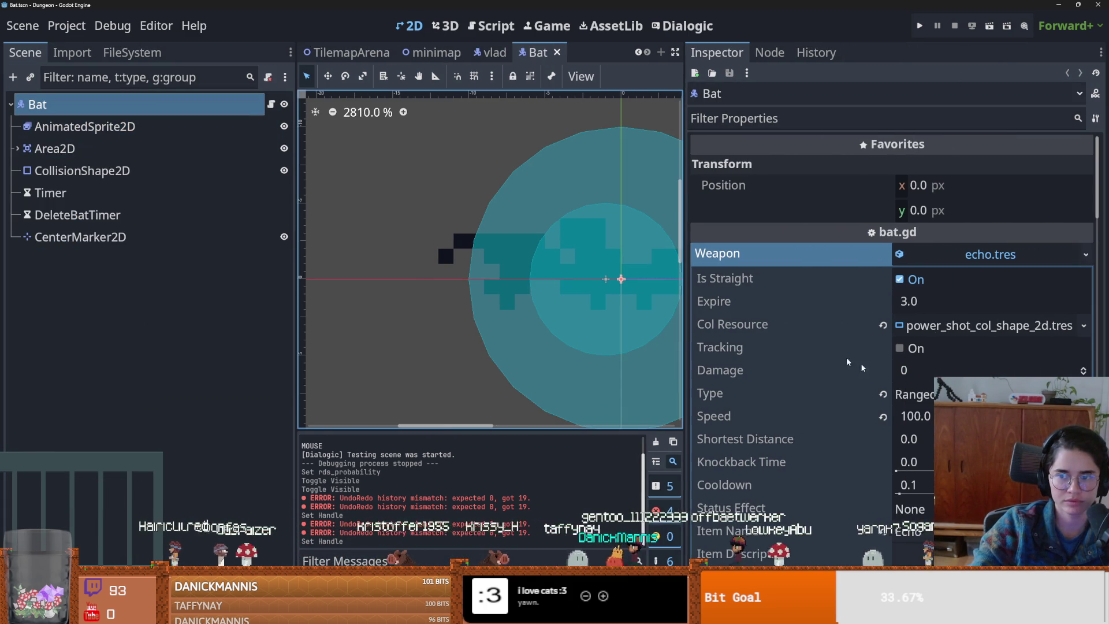
{"action": "scroll", "coordinate": [855, 359], "scroll_direction": "down", "scroll_amount": 2}
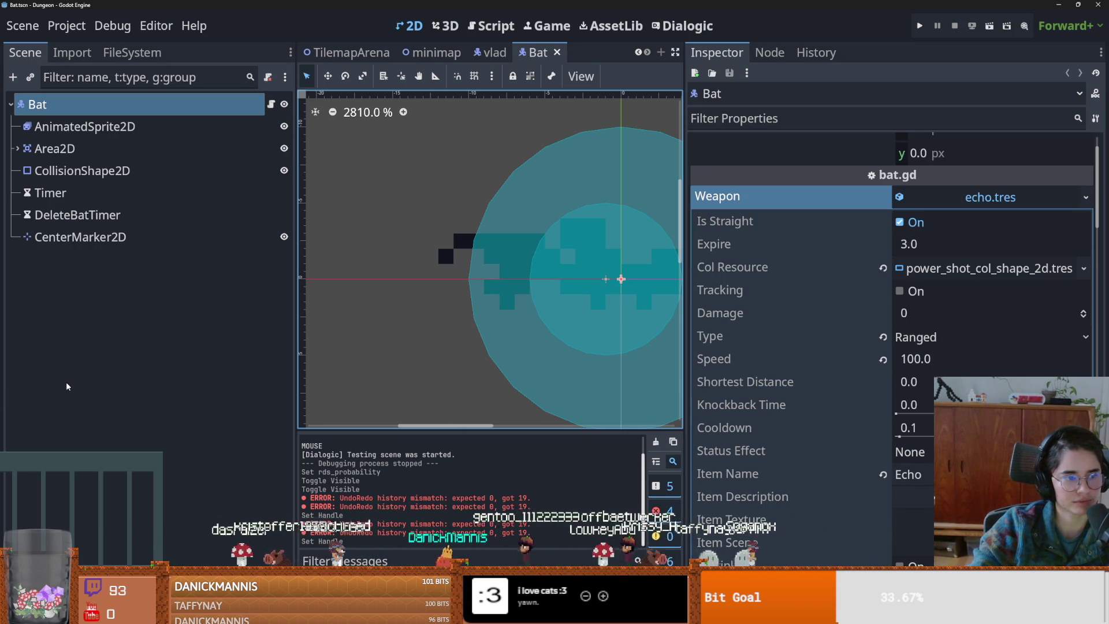
{"action": "scroll", "coordinate": [765, 381], "scroll_direction": "up", "scroll_amount": 2}
{"action": "key", "text": "ctrl+s"}
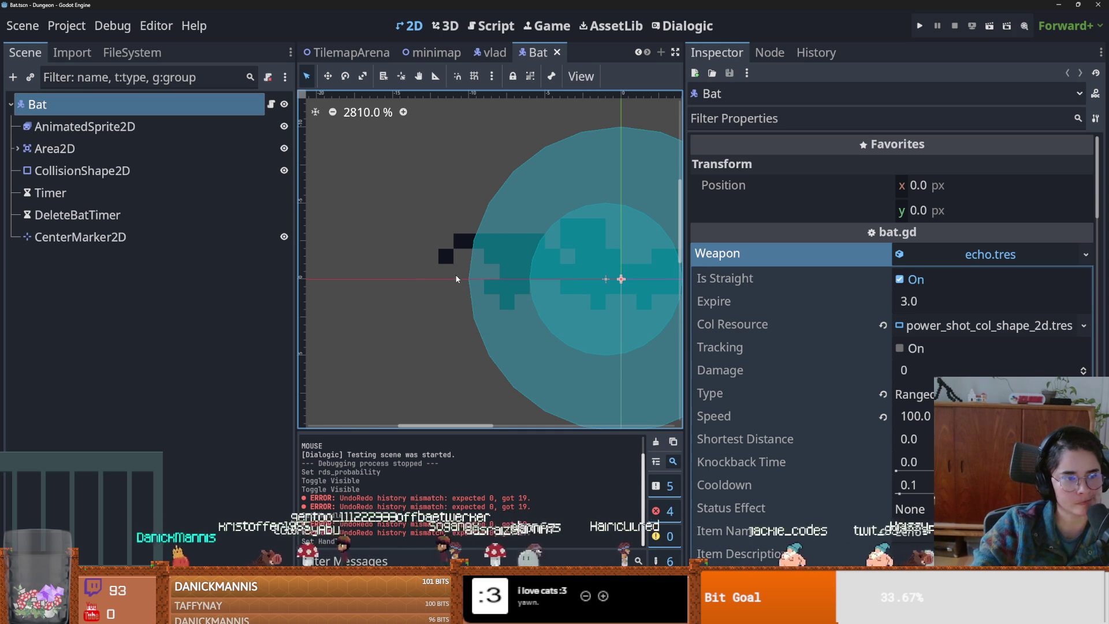
- Edit the echo.tres weapon's Item Name field and save the Bat scene
{"action": "scroll", "coordinate": [774, 388], "scroll_direction": "down", "scroll_amount": 3}
{"action": "scroll", "coordinate": [806, 379], "scroll_direction": "down", "scroll_amount": 2}
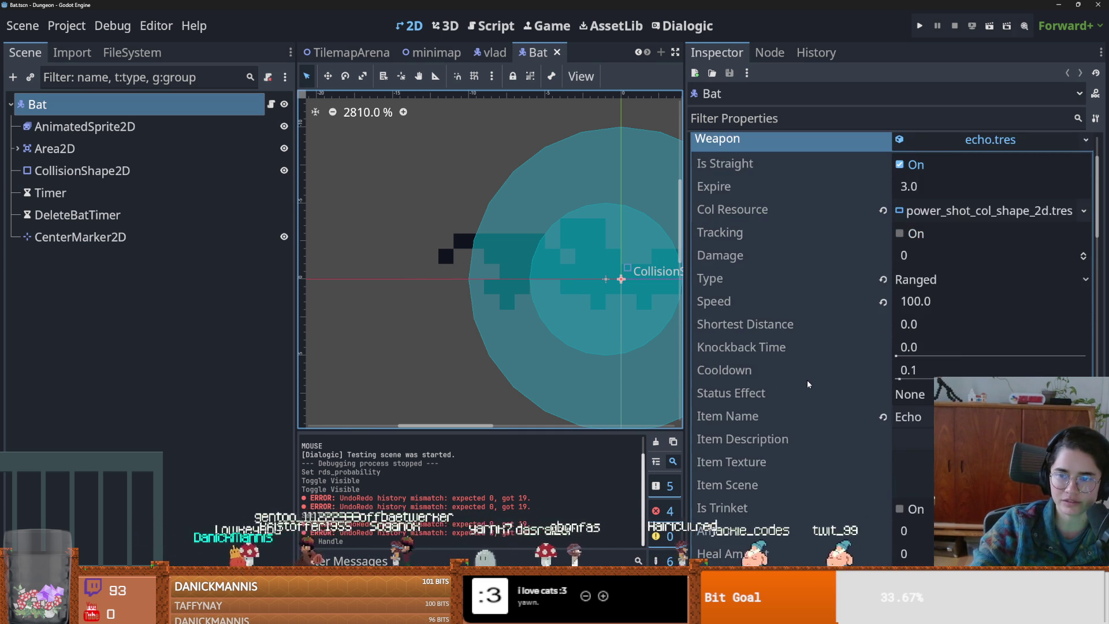
{"action": "double_click", "coordinate": [919, 302]}
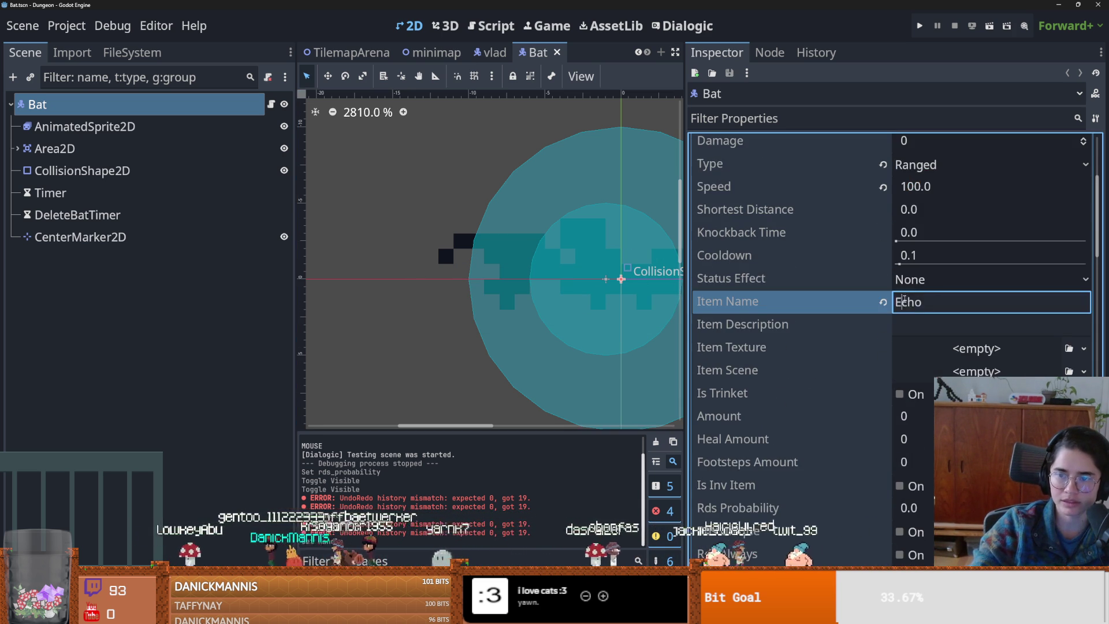
{"action": "scroll", "coordinate": [665, 356], "scroll_direction": "up", "scroll_amount": 1}
{"action": "scroll", "coordinate": [664, 358], "scroll_direction": "up", "scroll_amount": 2}
{"action": "scroll", "coordinate": [734, 366], "scroll_direction": "up", "scroll_amount": 3}
{"action": "scroll", "coordinate": [630, 341], "scroll_direction": "up", "scroll_amount": 3}
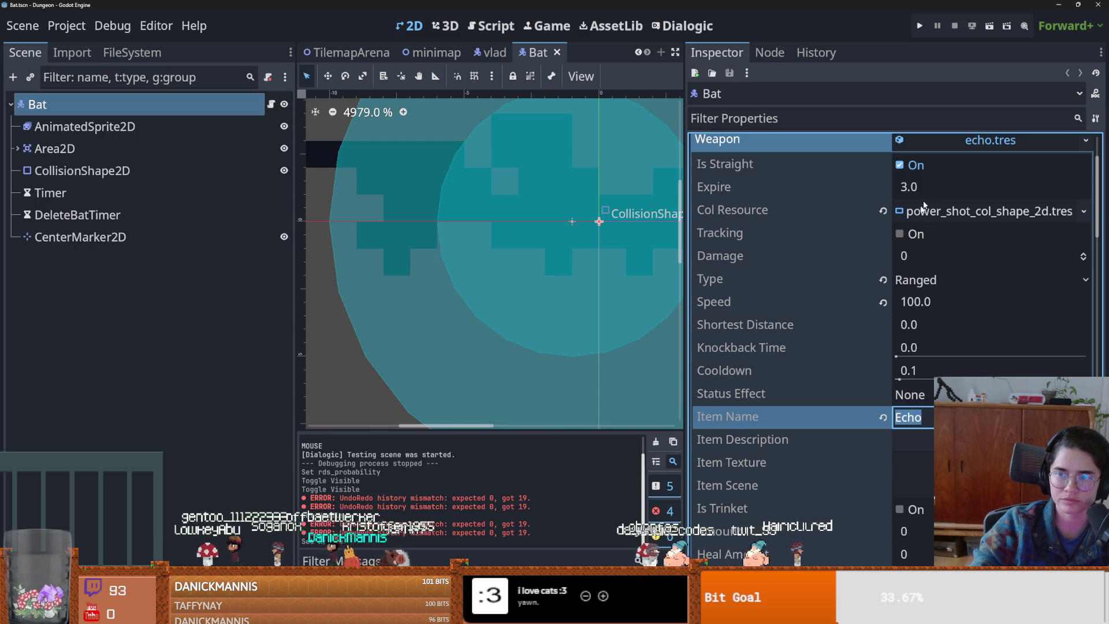
{"action": "scroll", "coordinate": [953, 202], "scroll_direction": "up", "scroll_amount": 3}
{"action": "key", "text": "ctrl+s"}
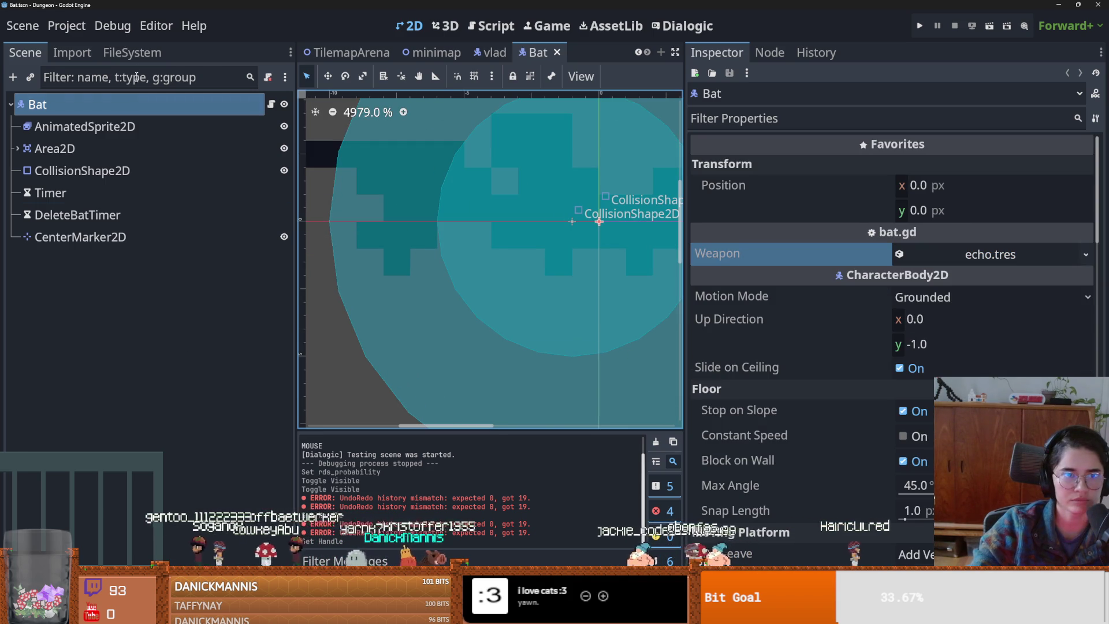
{"action": "left_click", "coordinate": [132, 52]}
{"action": "left_click", "coordinate": [86, 103]}
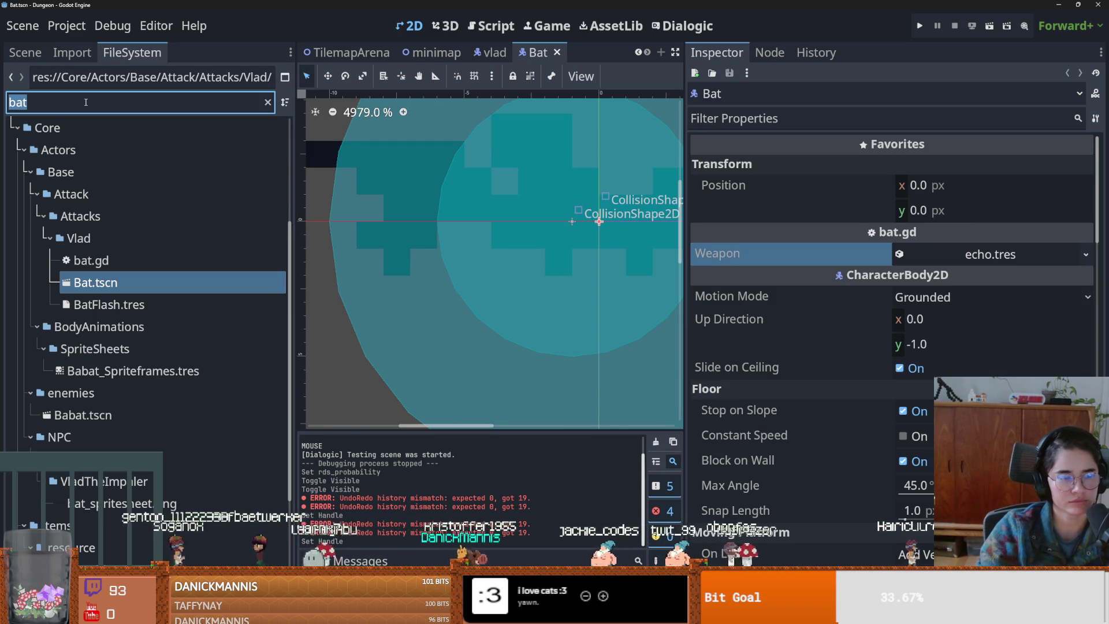
- Filter the FileSystem for 'archer' and open archer_enemy.tscn
{"action": "type", "text": "archer"}
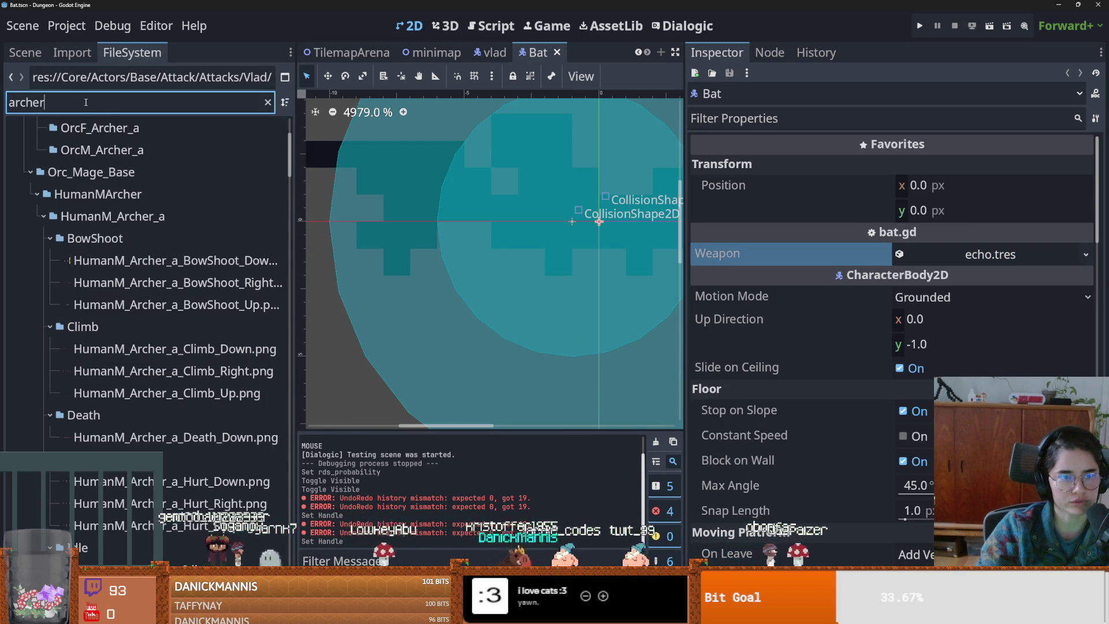
{"action": "mouse_move", "coordinate": [288, 153]}
{"action": "left_mouse_down"}
{"action": "mouse_move", "coordinate": [301, 331]}
{"action": "mouse_move", "coordinate": [287, 535]}
{"action": "left_mouse_up"}
{"action": "scroll", "coordinate": [287, 535], "scroll_direction": "down", "scroll_amount": 10}
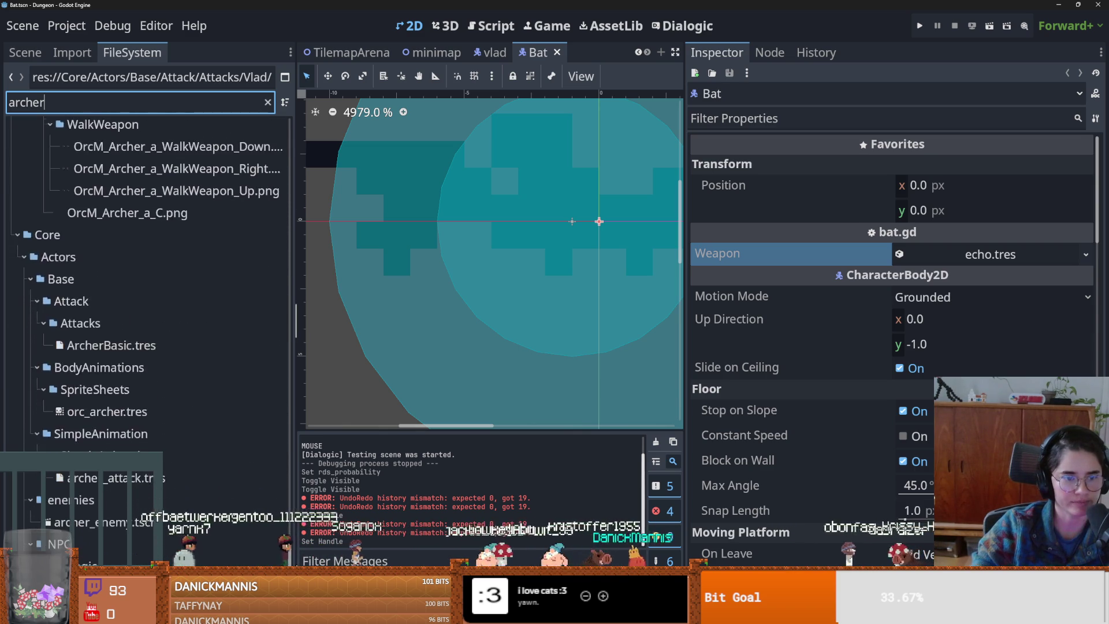
{"action": "scroll", "coordinate": [139, 370], "scroll_direction": "down", "scroll_amount": 3}
{"action": "double_click", "coordinate": [138, 361]}
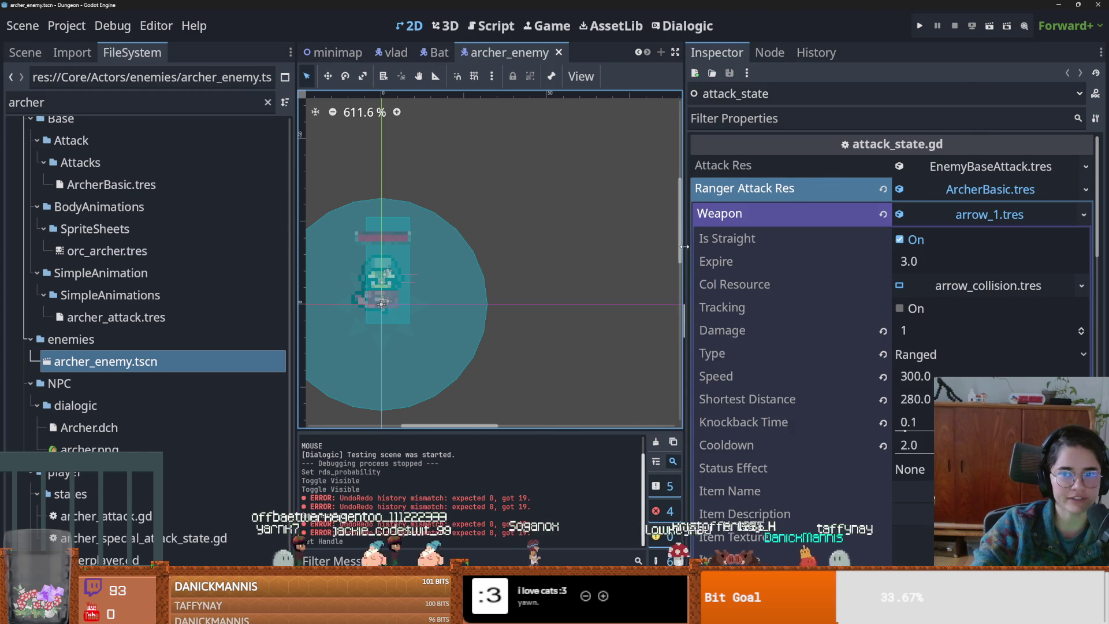
- Select the archer_enemy root and inspect its arrow_1.tres weapon's Item Name
{"action": "left_click_drag", "start_coordinate": [685, 243], "coordinate": [939, 244]}
{"action": "scroll", "coordinate": [174, 231], "scroll_direction": "up", "scroll_amount": 4}
{"action": "left_click", "coordinate": [25, 52]}
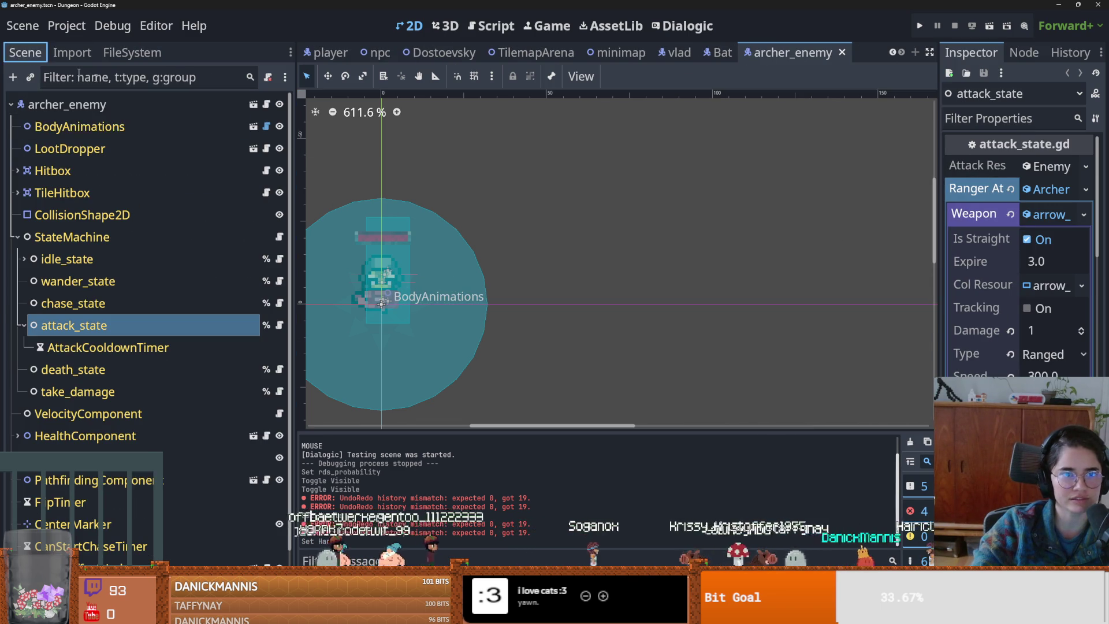
{"action": "left_click", "coordinate": [147, 103]}
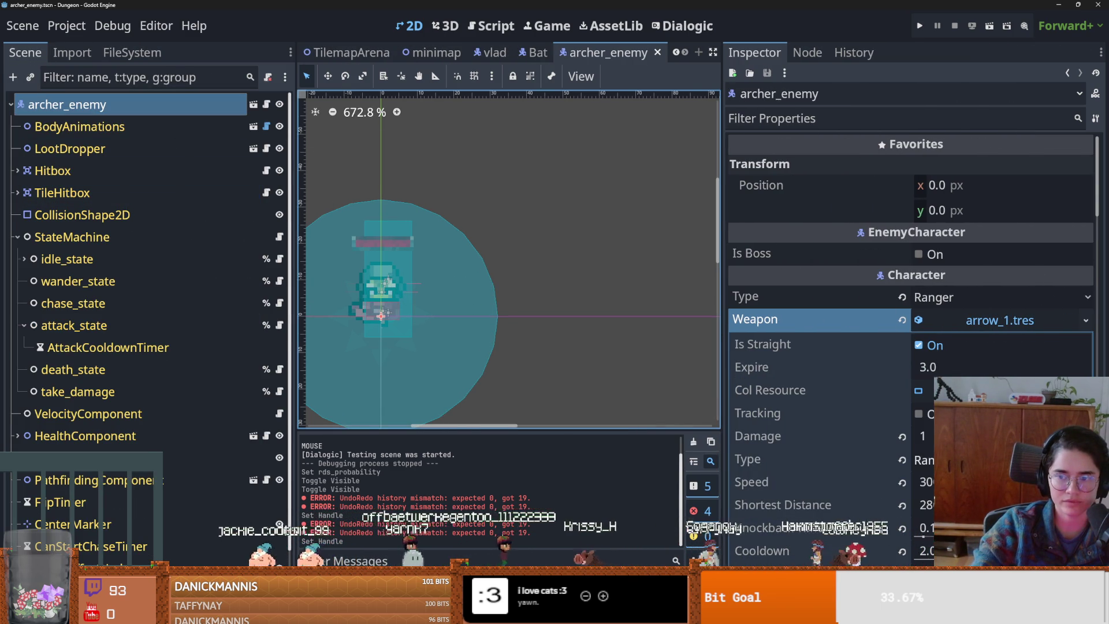
{"action": "scroll", "coordinate": [913, 347], "scroll_direction": "down", "scroll_amount": 5}
{"action": "left_click", "coordinate": [925, 424]}
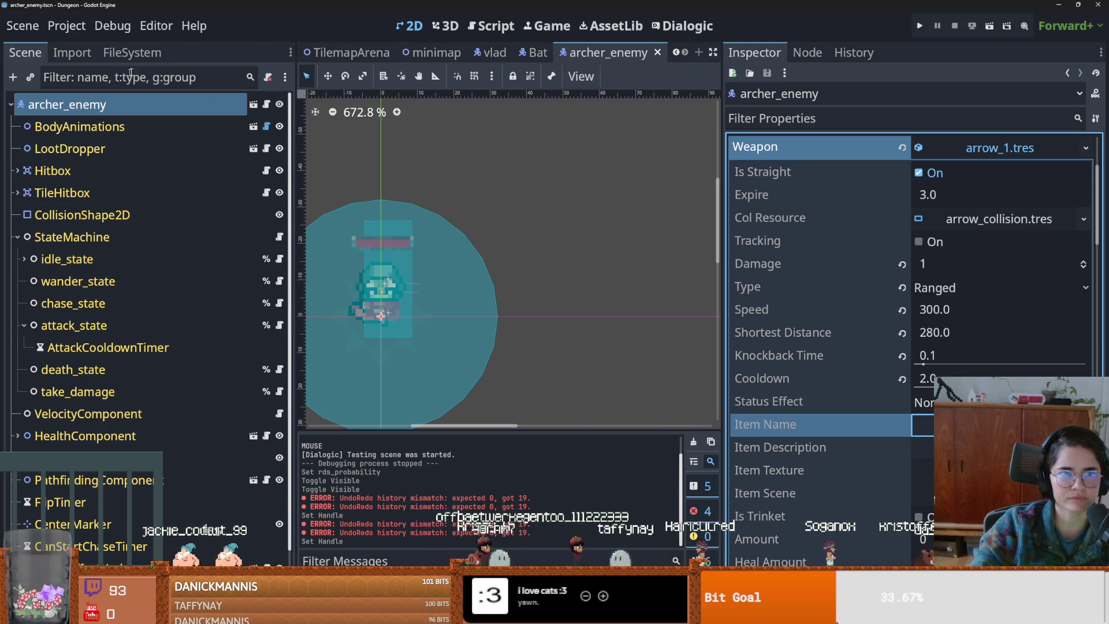
- Filter the FileSystem for 'projectile'
{"action": "left_click", "coordinate": [132, 52]}
{"action": "key", "text": "ctrl+f"}
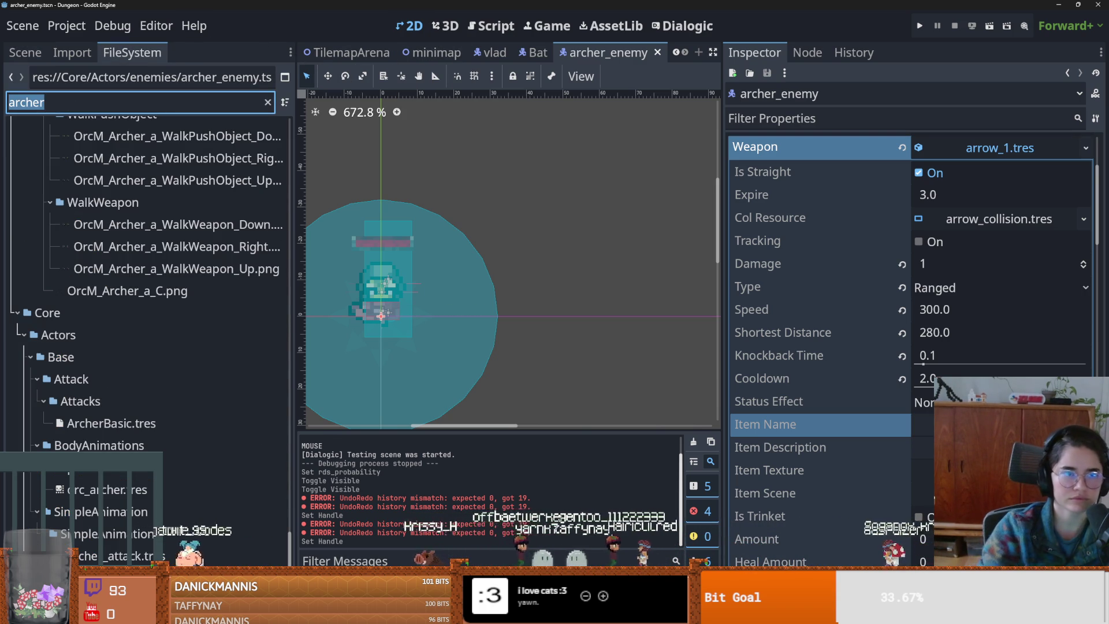
{"action": "type", "text": "projectile"}
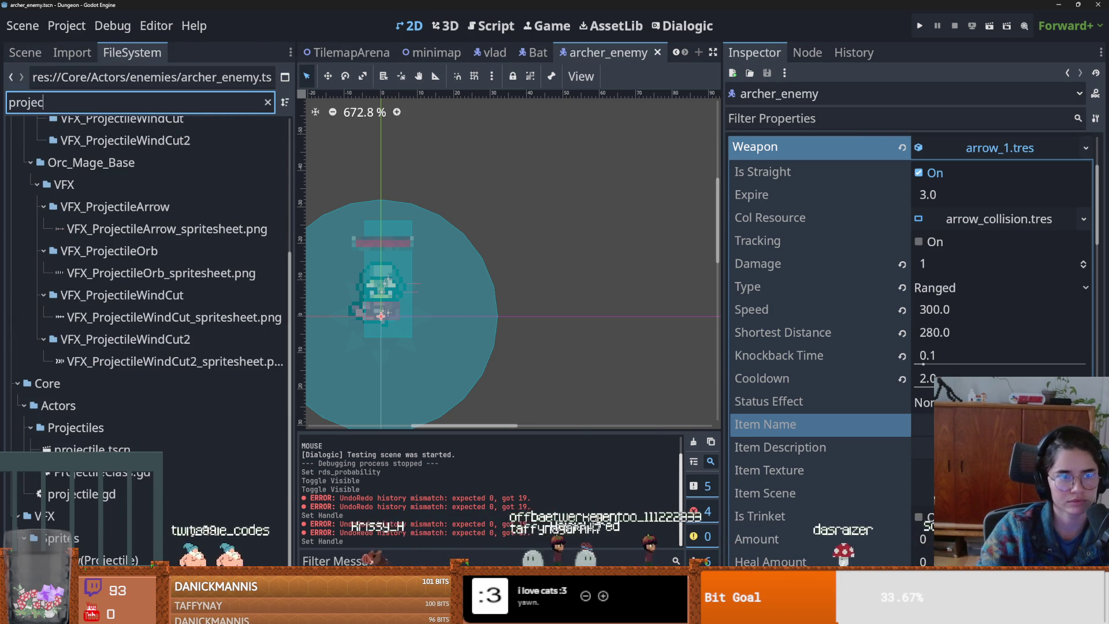
- Open projectile.tscn, show its 'default' arrow animation, and save the scene
{"action": "double_click", "coordinate": [92, 449]}
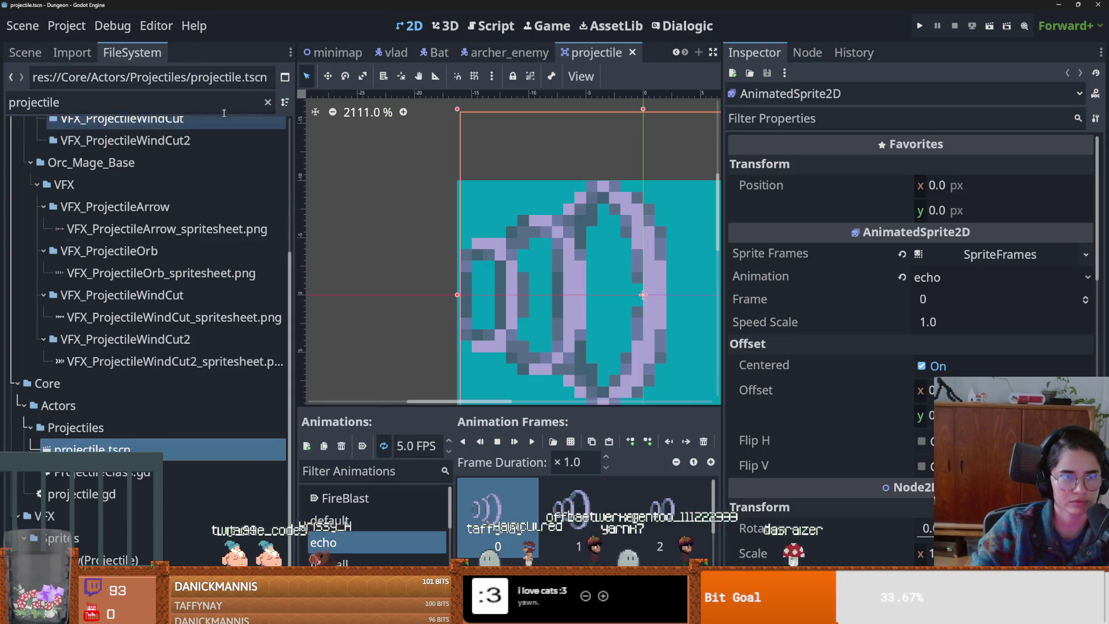
{"action": "scroll", "coordinate": [286, 183], "scroll_direction": "up", "scroll_amount": 3}
{"action": "scroll", "coordinate": [436, 258], "scroll_direction": "down", "scroll_amount": 2}
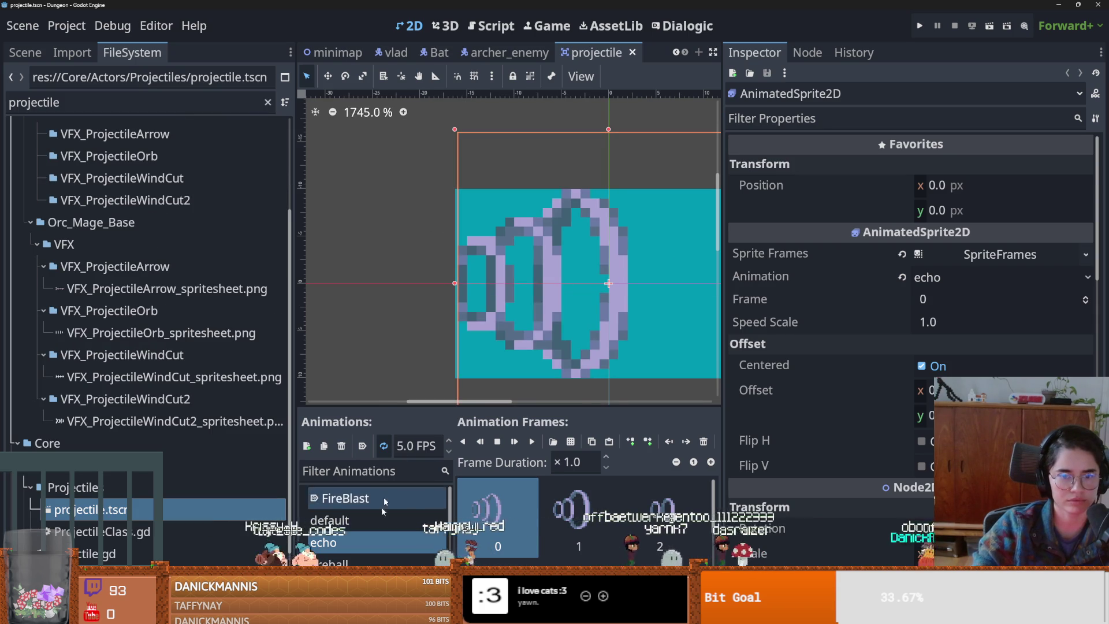
{"action": "left_click", "coordinate": [376, 528]}
{"action": "key", "text": "ctrl+s"}
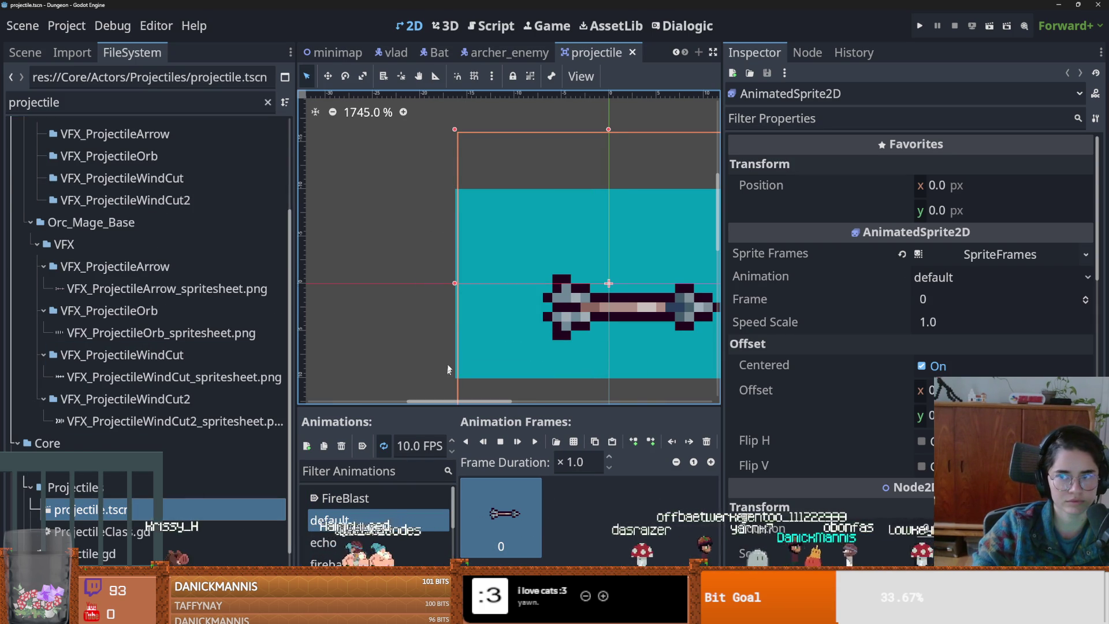
- Widen the node tree and open the projectile.gd script preloading arrow_1.tres
{"action": "scroll", "coordinate": [182, 259], "scroll_direction": "up", "scroll_amount": 3}
{"action": "left_click", "coordinate": [42, 53]}
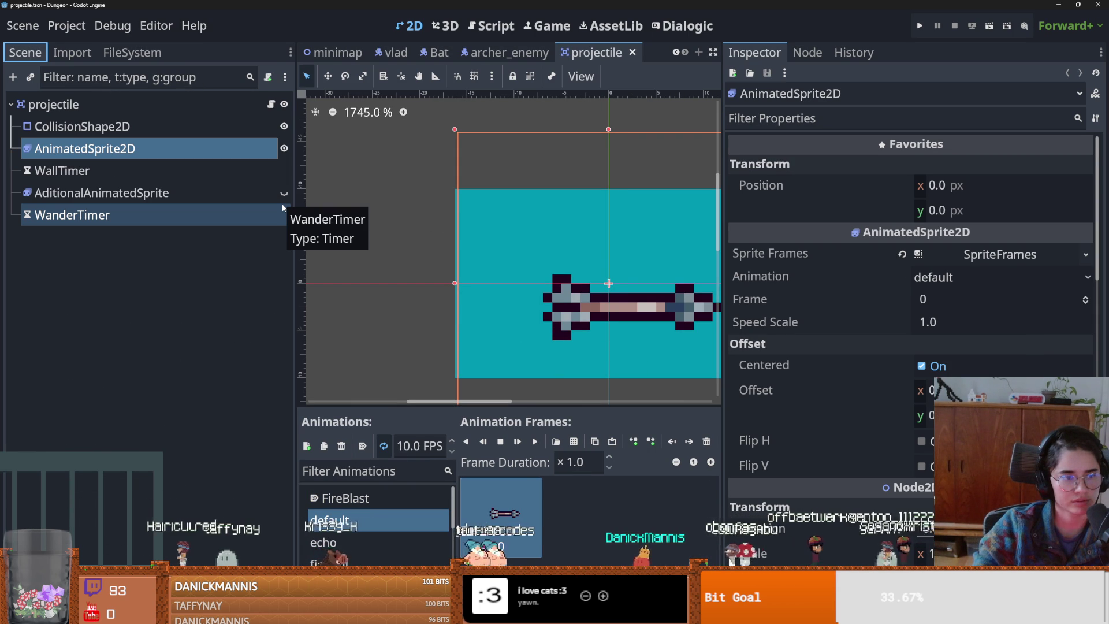
{"action": "left_click_drag", "start_coordinate": [296, 262], "coordinate": [386, 262]}
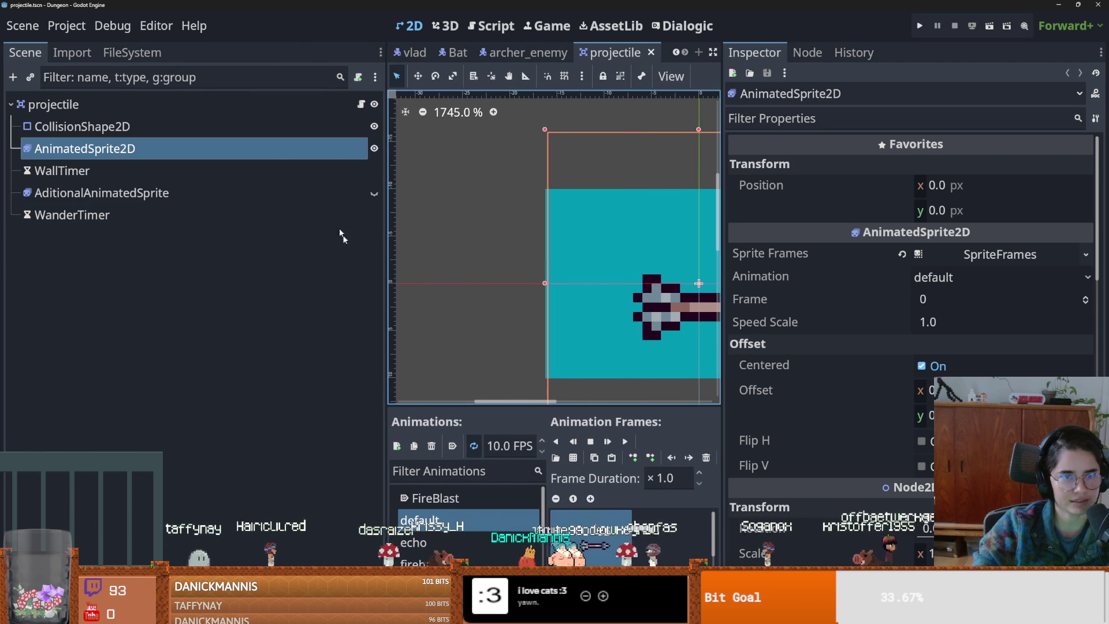
{"action": "left_click", "coordinate": [360, 105]}
{"action": "left_click_drag", "start_coordinate": [385, 154], "coordinate": [163, 154]}
{"action": "scroll", "coordinate": [409, 294], "scroll_direction": "up", "scroll_amount": 10}
{"action": "scroll", "coordinate": [409, 293], "scroll_direction": "up", "scroll_amount": 1}
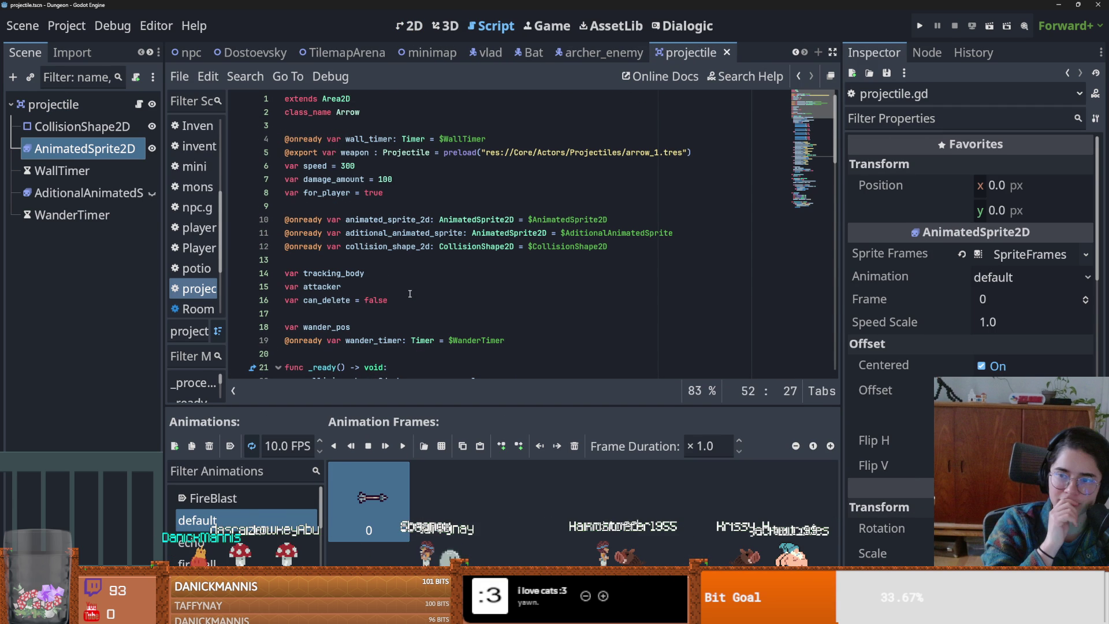
{"action": "scroll", "coordinate": [399, 272], "scroll_direction": "down", "scroll_amount": 1}
{"action": "scroll", "coordinate": [395, 261], "scroll_direction": "up", "scroll_amount": 1}
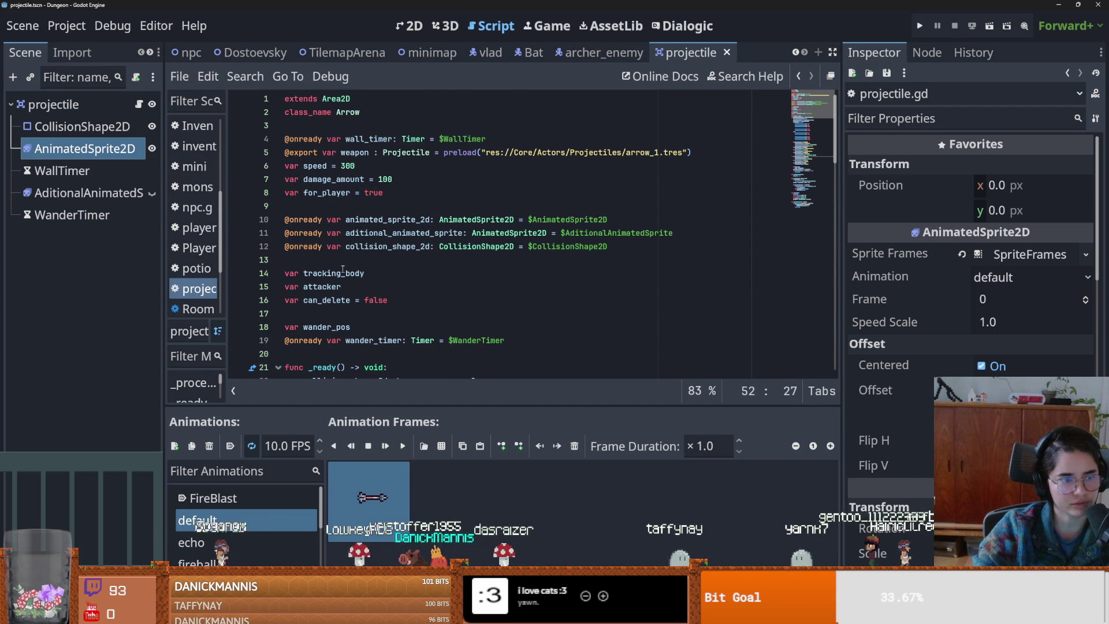
{"action": "scroll", "coordinate": [343, 271], "scroll_direction": "down", "scroll_amount": 6}
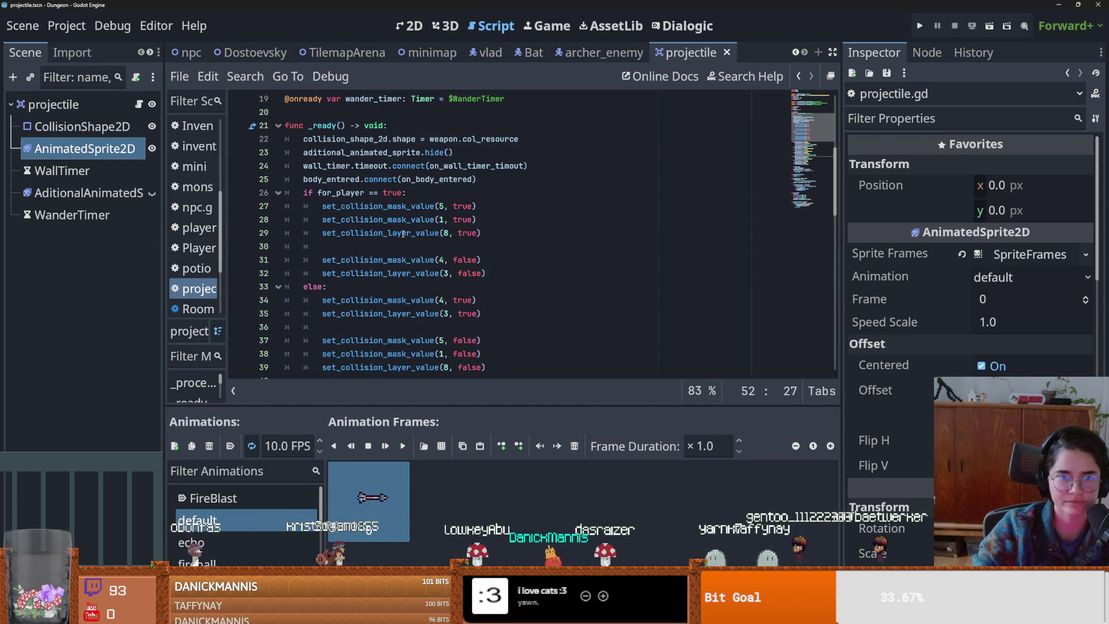
{"action": "scroll", "coordinate": [394, 233], "scroll_direction": "down", "scroll_amount": 6}
{"action": "scroll", "coordinate": [393, 233], "scroll_direction": "down", "scroll_amount": 4}
{"action": "scroll", "coordinate": [356, 292], "scroll_direction": "up", "scroll_amount": 4}
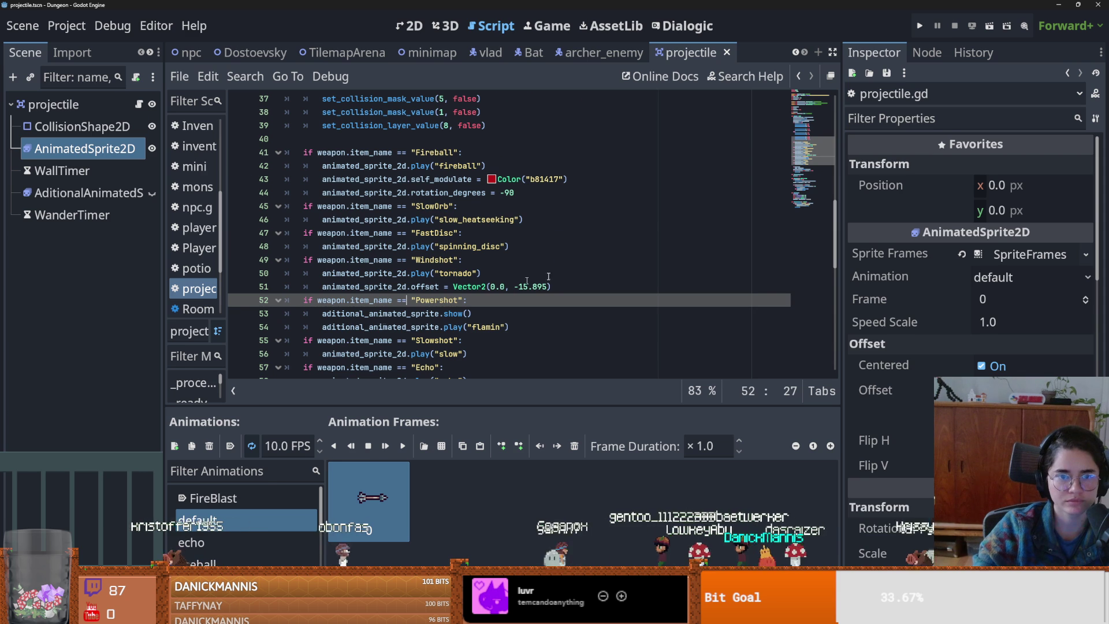
{"action": "left_click", "coordinate": [604, 53]}
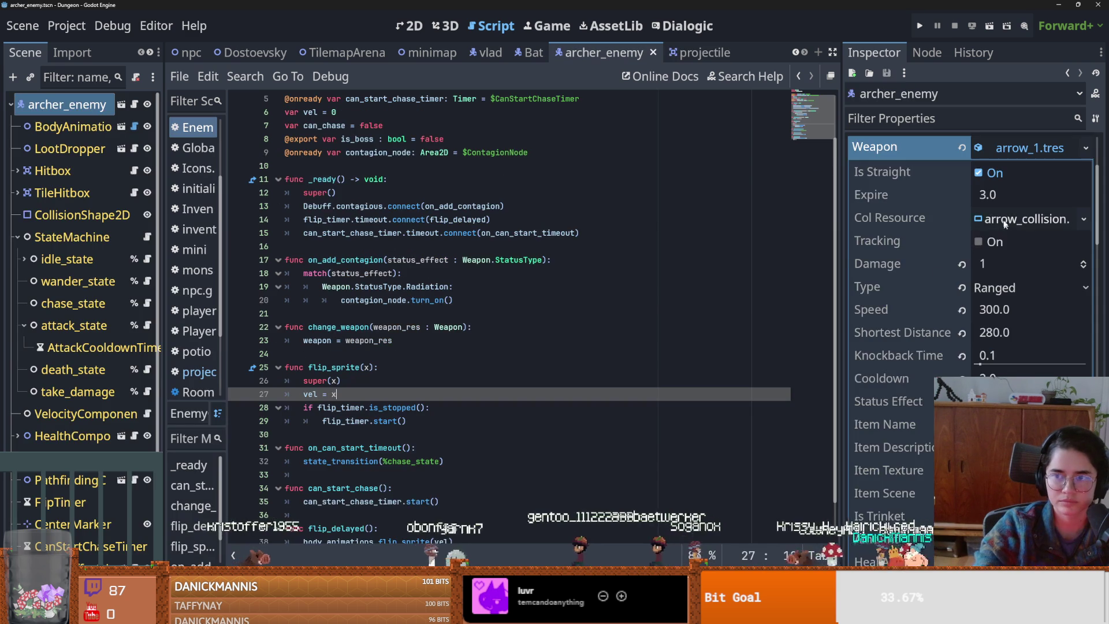
{"action": "left_click_drag", "start_coordinate": [840, 241], "coordinate": [693, 238]}
{"action": "left_click", "coordinate": [693, 53]}
{"action": "left_click", "coordinate": [564, 53]}
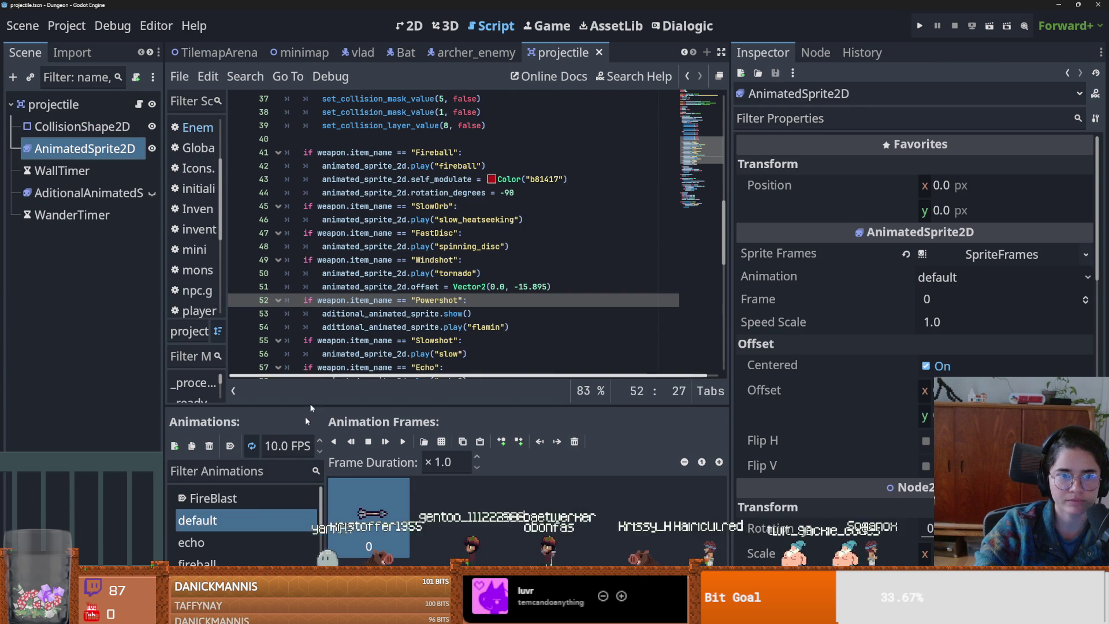
{"action": "double_click", "coordinate": [229, 521]}
{"action": "scroll", "coordinate": [411, 281], "scroll_direction": "down", "scroll_amount": 4}
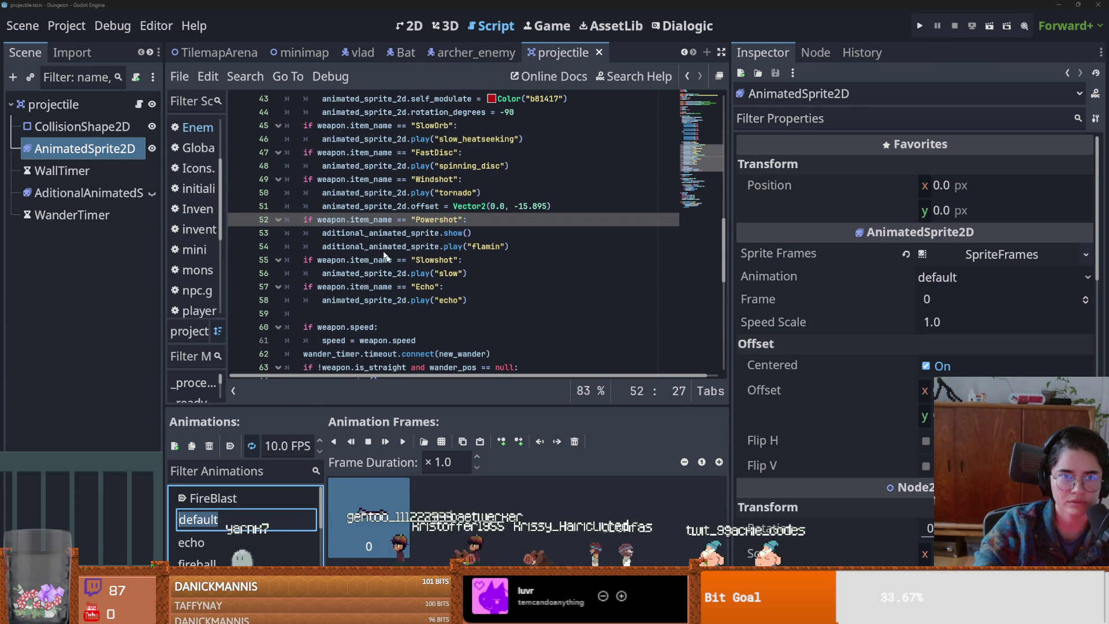
{"action": "scroll", "coordinate": [411, 281], "scroll_direction": "down", "scroll_amount": 1}
{"action": "scroll", "coordinate": [411, 281], "scroll_direction": "down", "scroll_amount": 1}
{"action": "scroll", "coordinate": [411, 281], "scroll_direction": "up", "scroll_amount": 6}
- Write the condition 'if !weapon.item_name:' on line 40 of projectile.gd
{"action": "left_click", "coordinate": [327, 178]}
{"action": "type", "text": "i"}
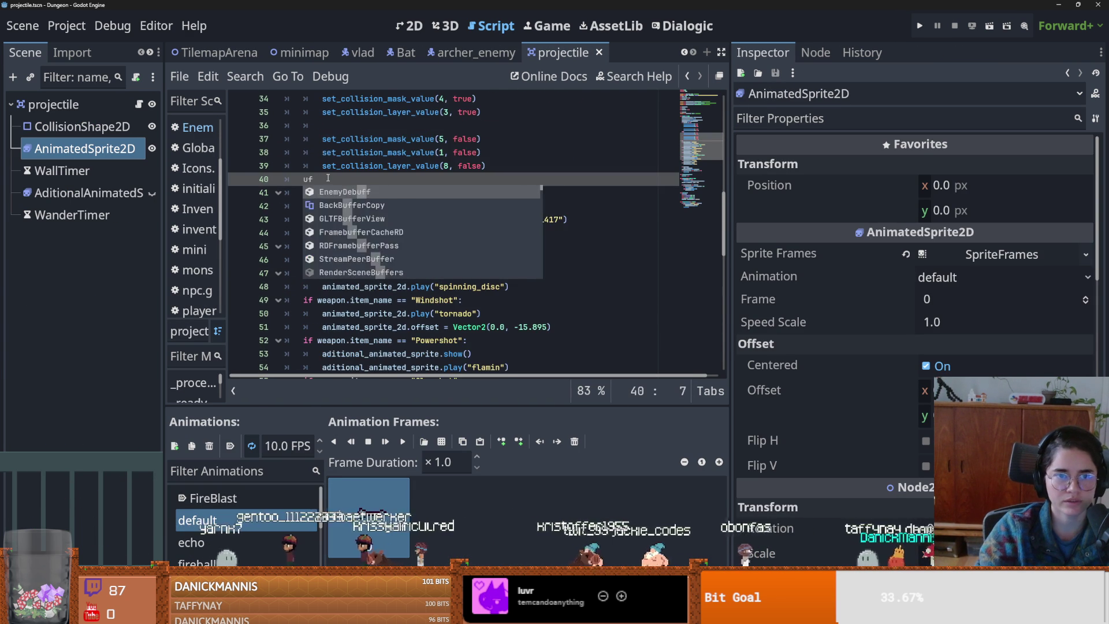
{"action": "key", "text": "Escape"}
{"action": "type", "text": "f weapon.item_description"}
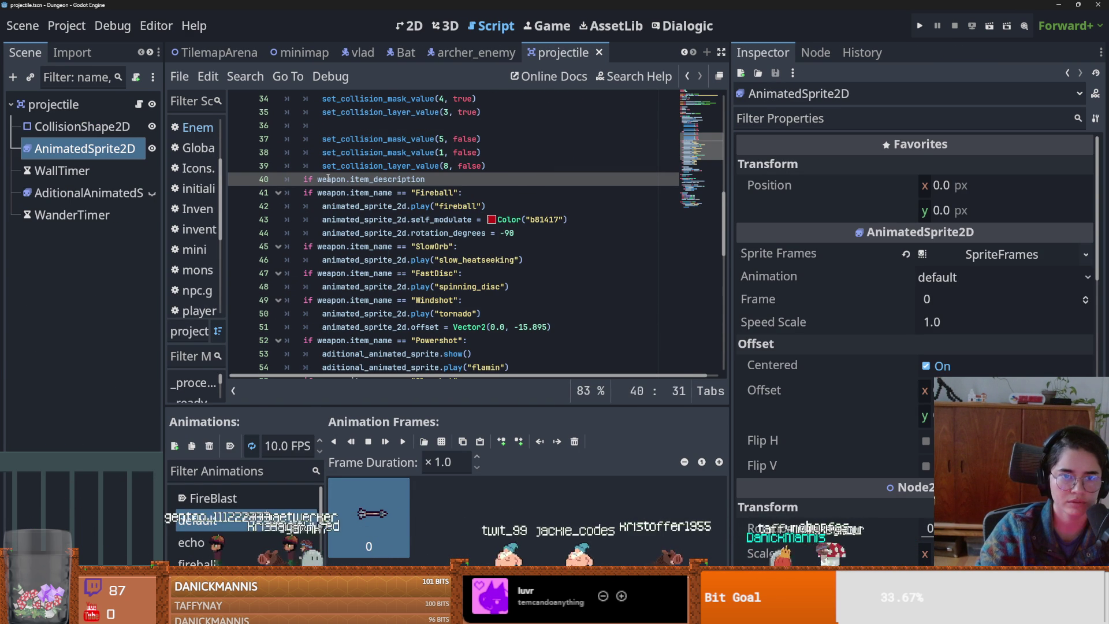
{"action": "type", "text": "_name =="}
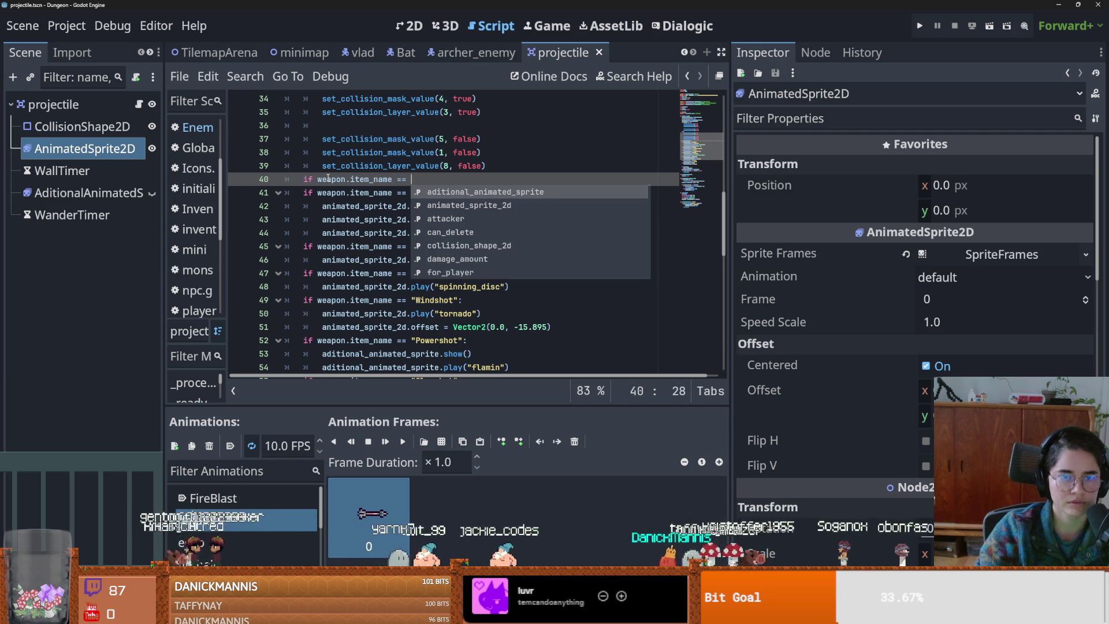
{"action": "key", "text": "BackSpace"}
{"action": "key", "text": "BackSpace"}
{"action": "key", "text": "BackSpace"}
{"action": "type", "text": ":"}
{"action": "key", "text": "Left"}
{"action": "key", "text": "Left"}
{"action": "key", "text": "Left"}
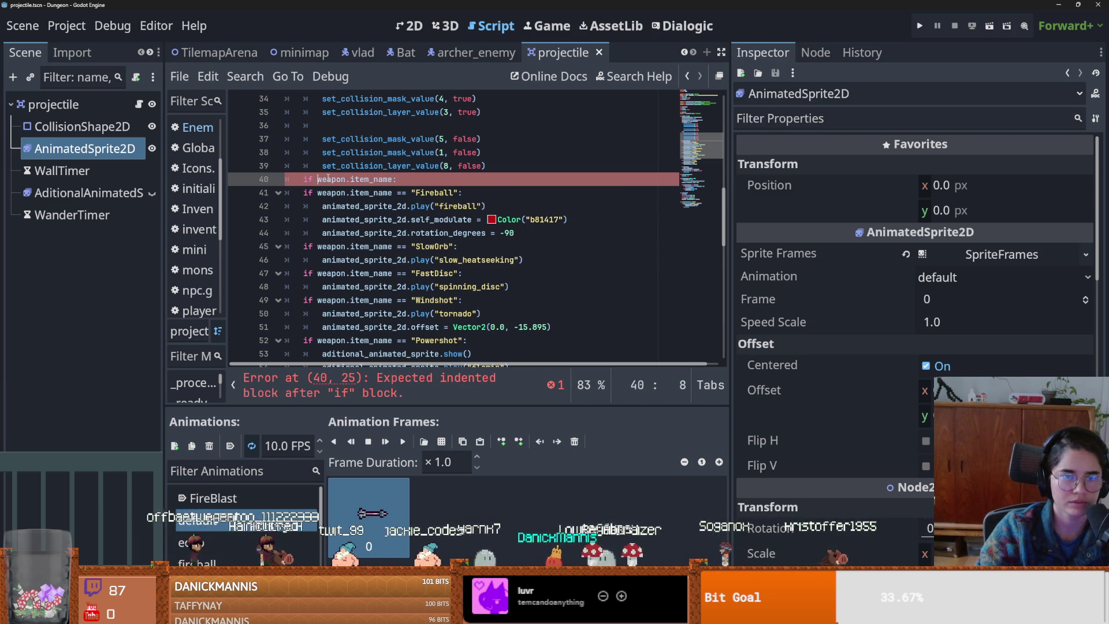
{"action": "key", "text": "Right"}
{"action": "type", "text": "!"}
{"action": "key", "text": "Right"}
{"action": "key", "text": "Right"}
{"action": "key", "text": "Right"}
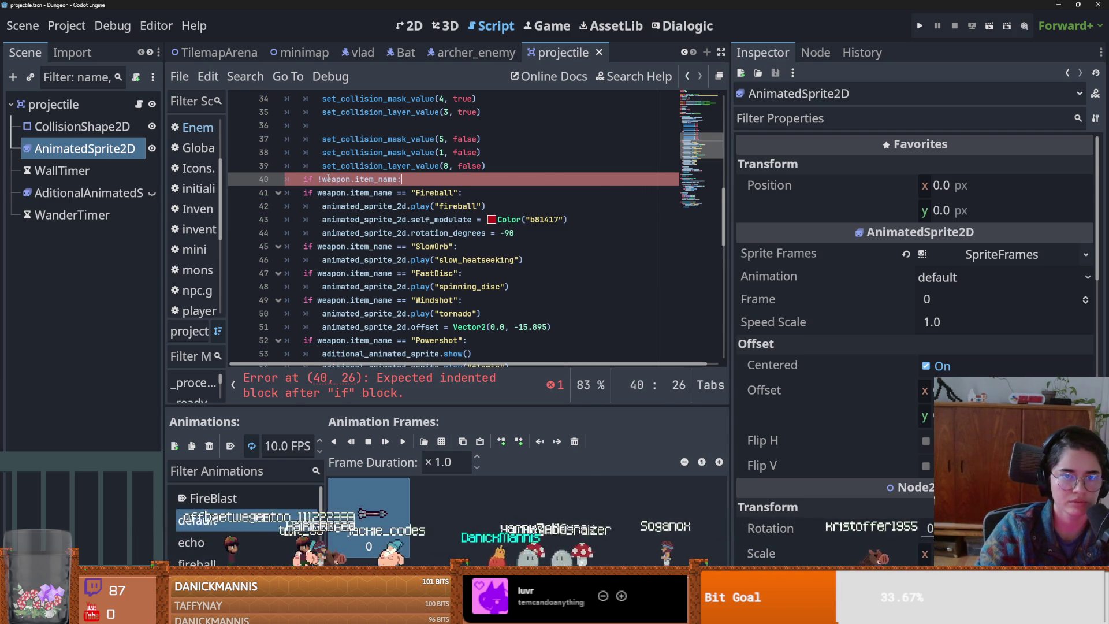
- Add an indented 'animated_sprite_2d.play("default")' line under the condition using autocomplete
{"action": "key", "text": "Right"}
{"action": "key", "text": "Return"}
{"action": "type", "text": "a"}
{"action": "key", "text": "Return"}
{"action": "type", "text": ".pl"}
{"action": "key", "text": "Return"}
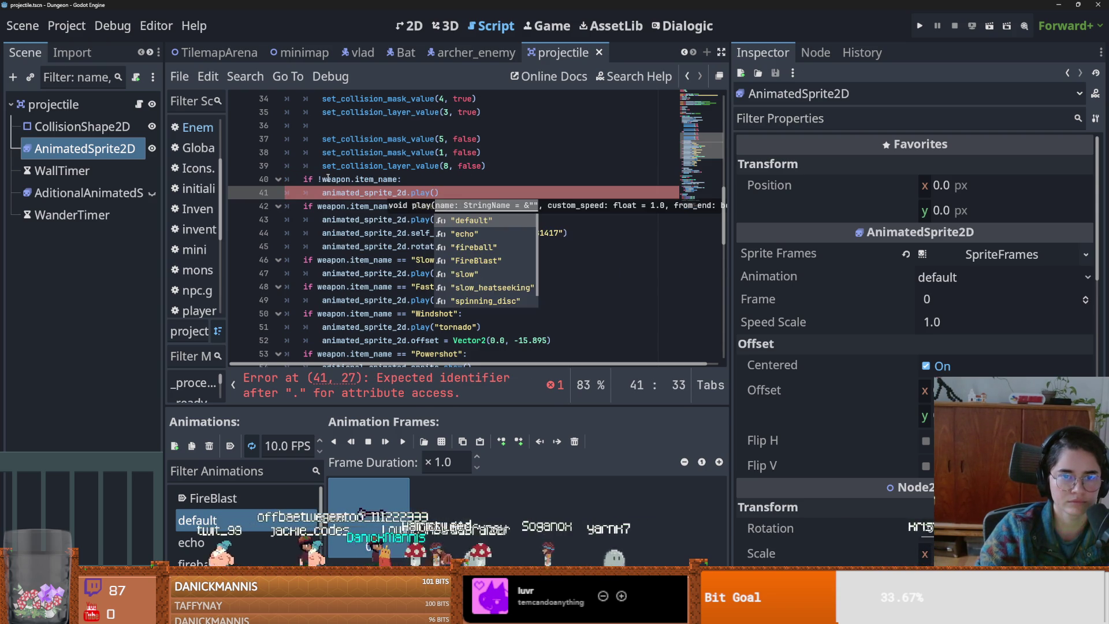
{"action": "key", "text": "Return"}
- Run the game and start a new game as the Warrior
{"action": "left_click", "coordinate": [920, 25]}
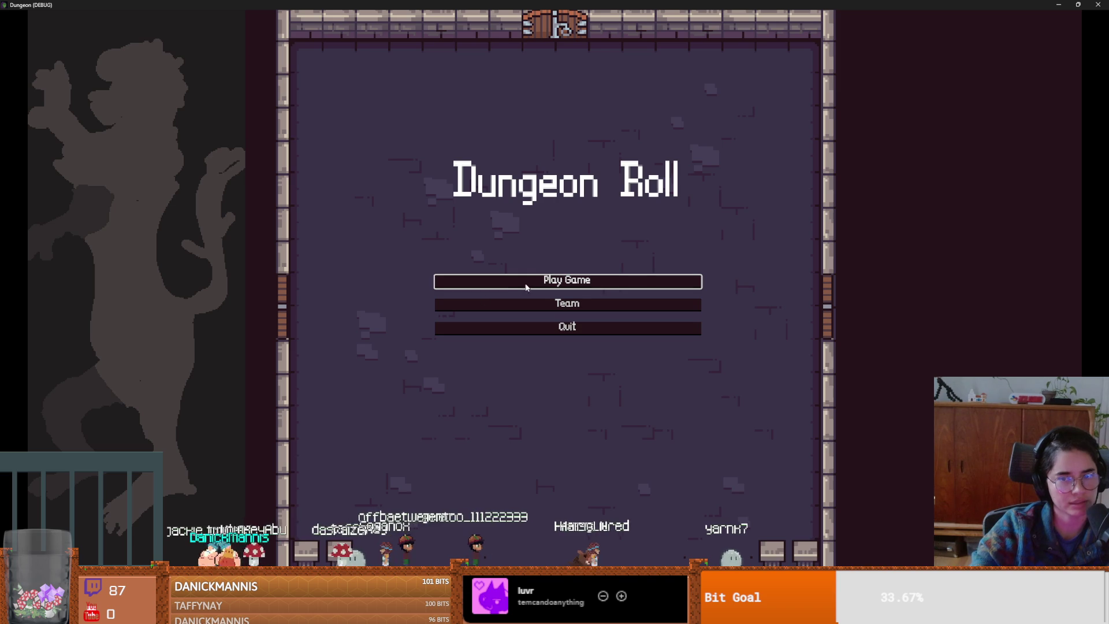
{"action": "left_click", "coordinate": [526, 283]}
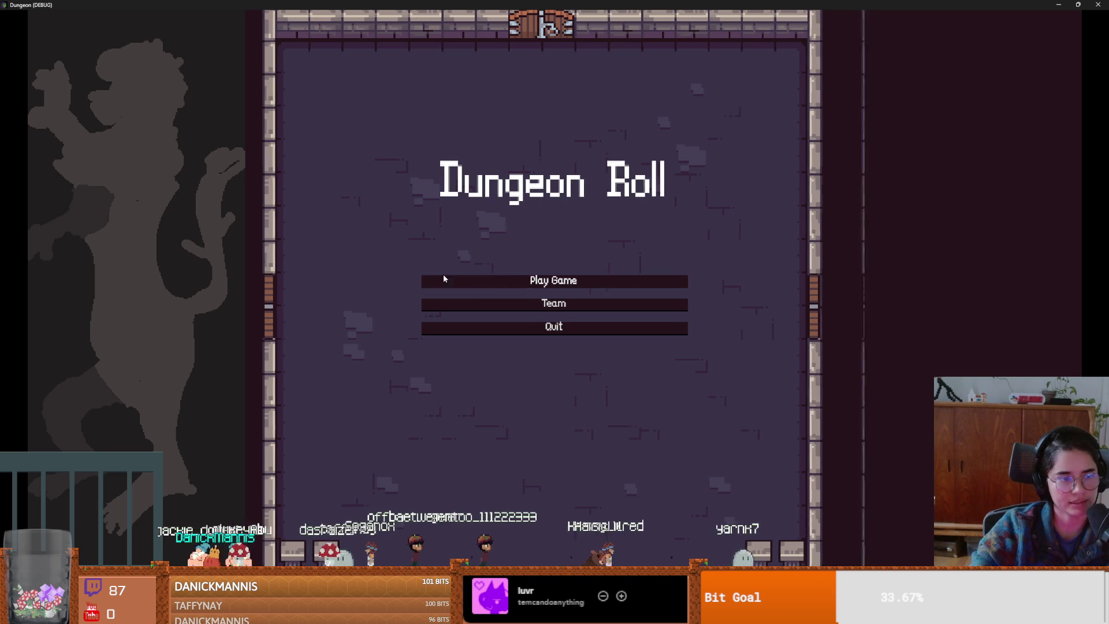
{"action": "left_click", "coordinate": [427, 217]}
- Walk and dash the knight around the room and up through the top door
{"action": "key", "text": "a"}
{"action": "key", "text": "s"}
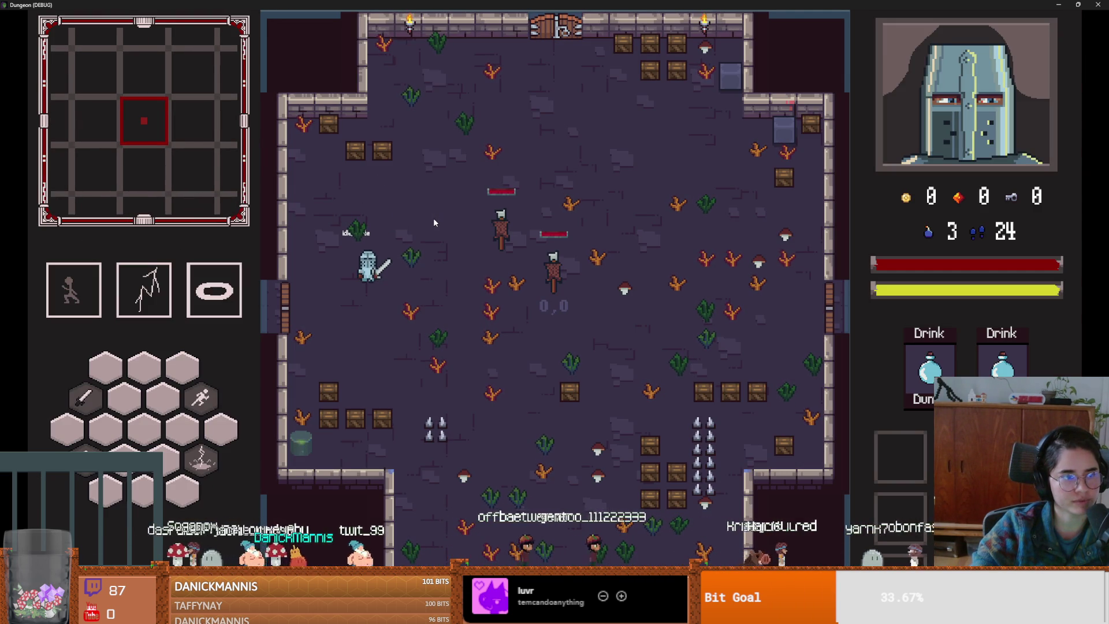
{"action": "key", "text": "d"}
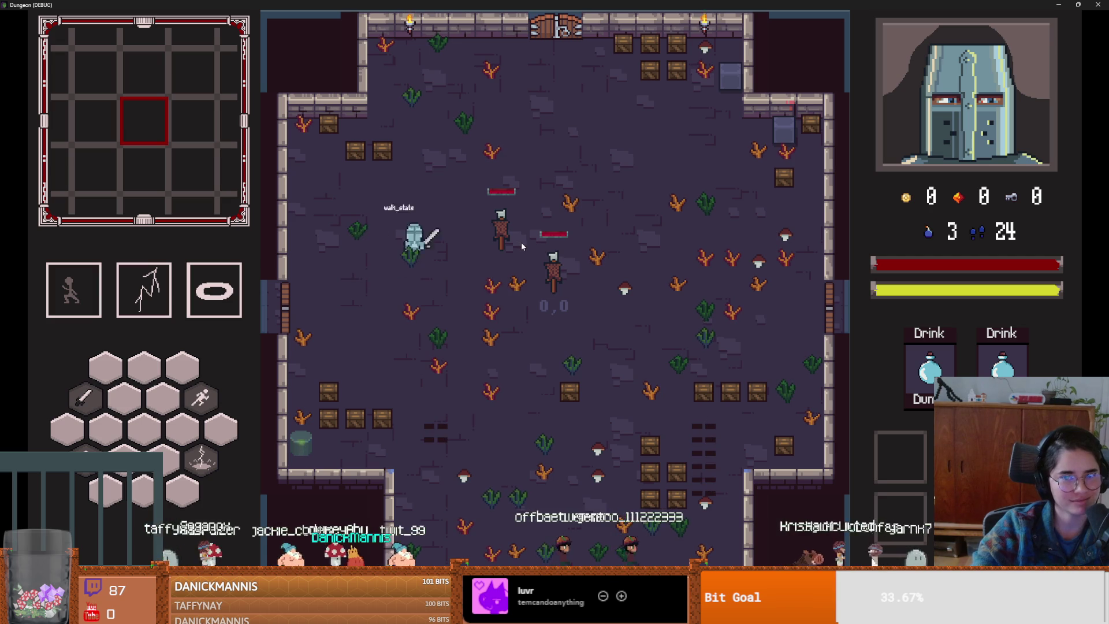
{"action": "key", "text": "w"}
{"action": "key", "text": "space"}
{"action": "left_click", "coordinate": [446, 85]}
{"action": "key", "text": "w"}
{"action": "key", "text": "d"}
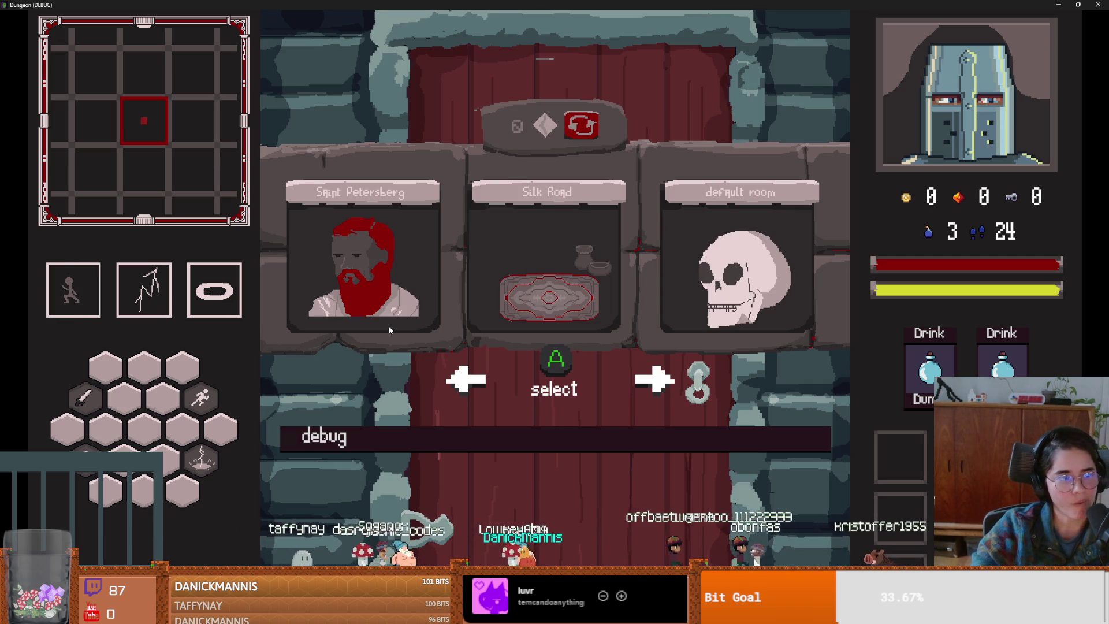
- Turn on the debug room list and pick a room to play
{"action": "left_click", "coordinate": [505, 439]}
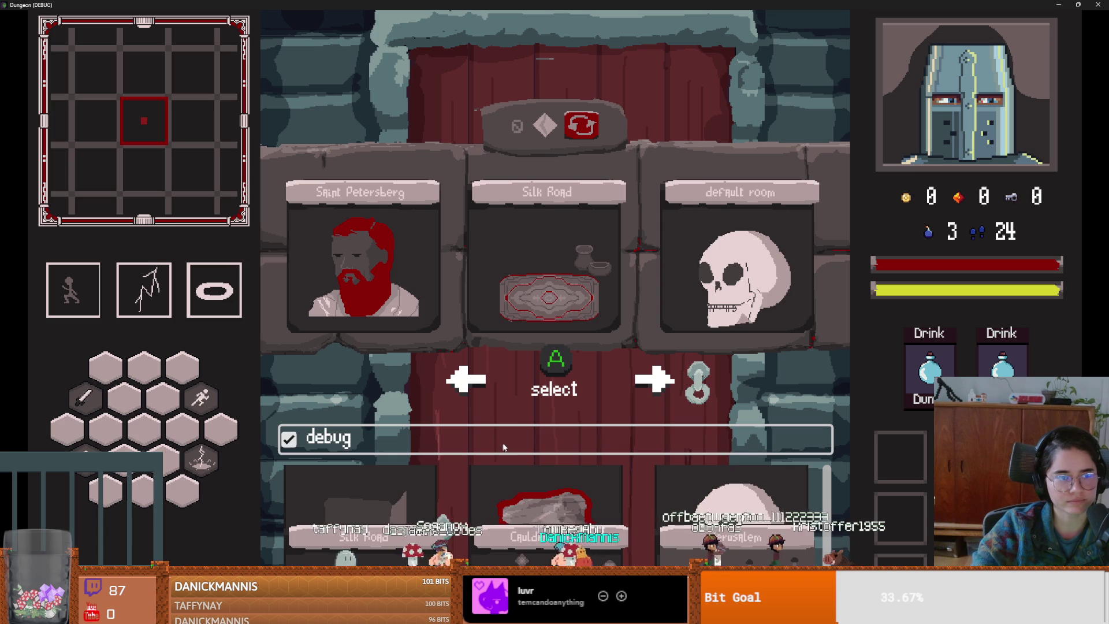
{"action": "scroll", "coordinate": [574, 533], "scroll_direction": "up", "scroll_amount": 1}
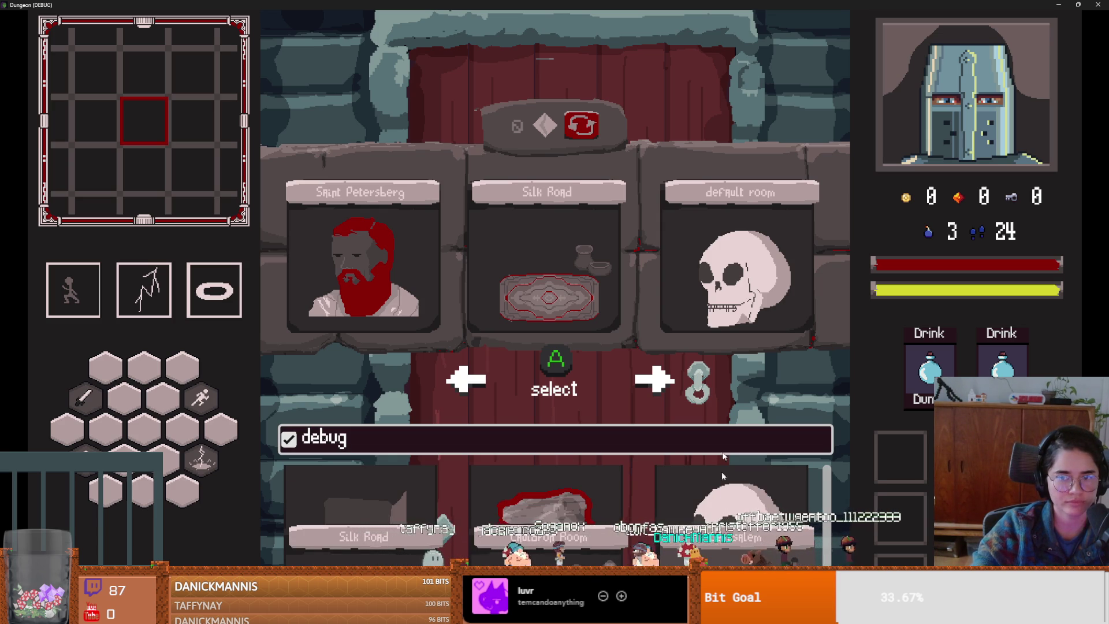
{"action": "left_click", "coordinate": [542, 247]}
- Dash the knight north to the desert room's door and decline the Unlock Door prompt
{"action": "key", "text": "w"}
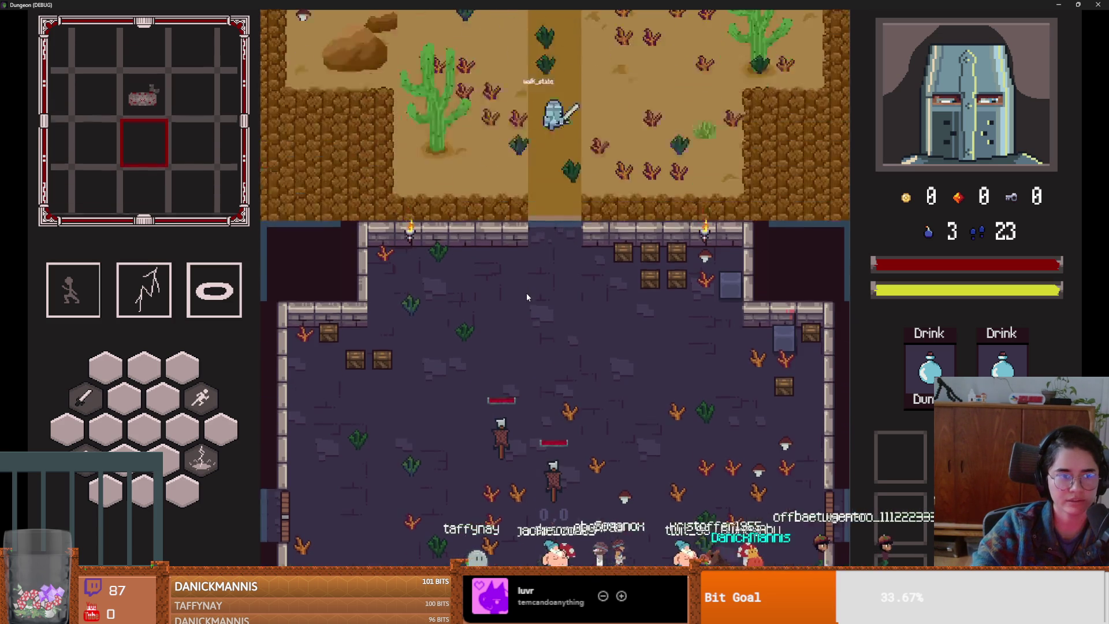
{"action": "key", "text": "space"}
{"action": "key", "text": "w"}
{"action": "key", "text": "space"}
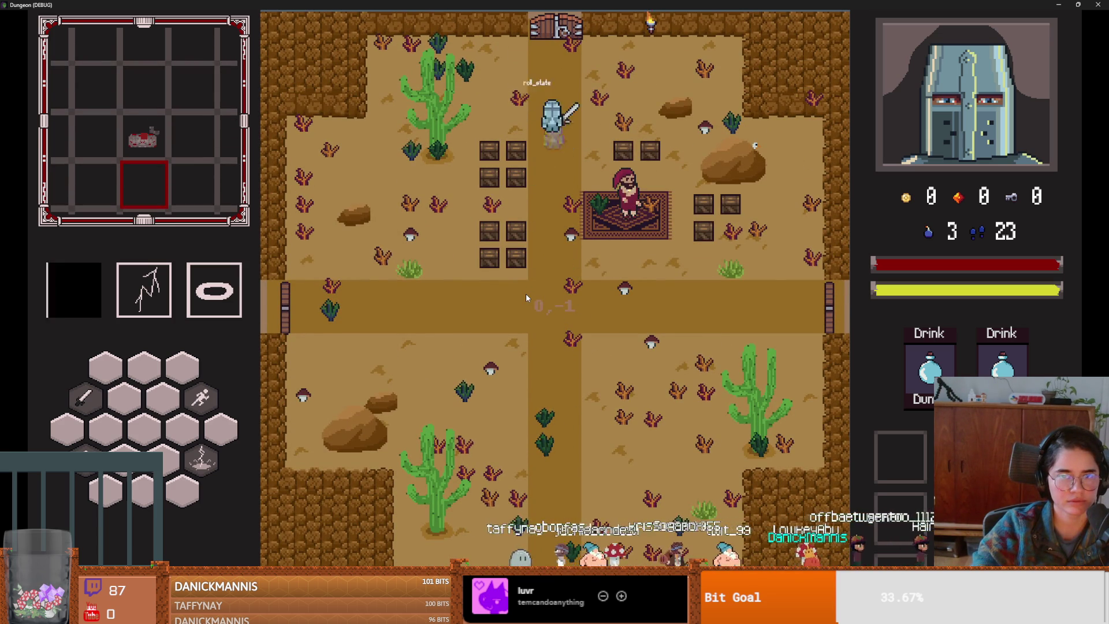
{"action": "key", "text": "e"}
{"action": "left_click", "coordinate": [596, 338]}
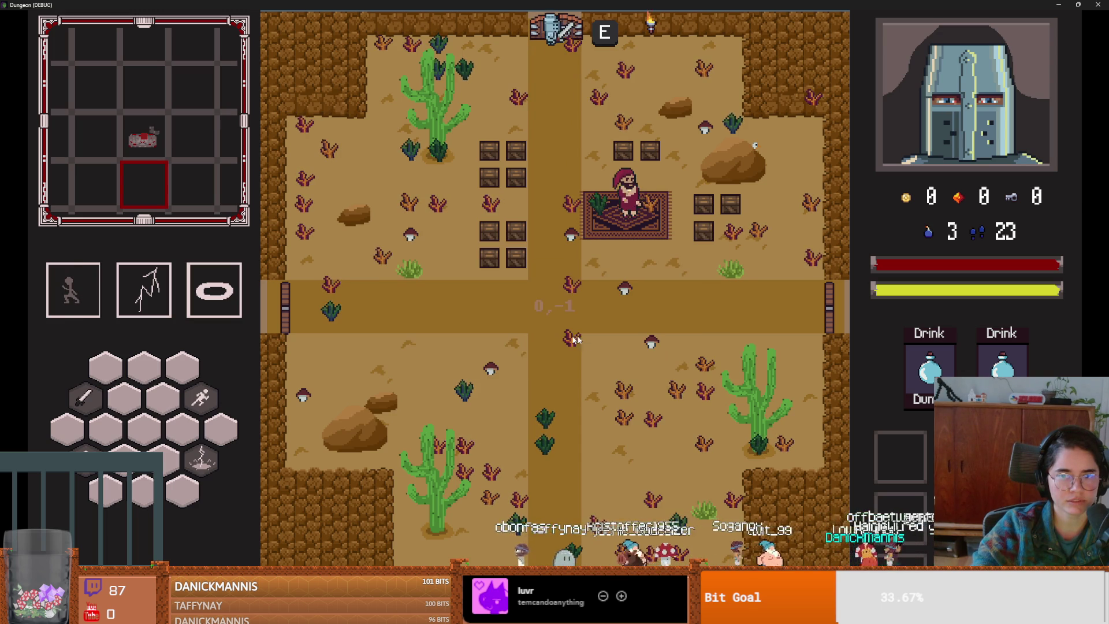
- Run 'commands' in the debug console, scroll the command list, then restore the game window
{"action": "key", "text": "grave"}
{"action": "type", "text": "commands"}
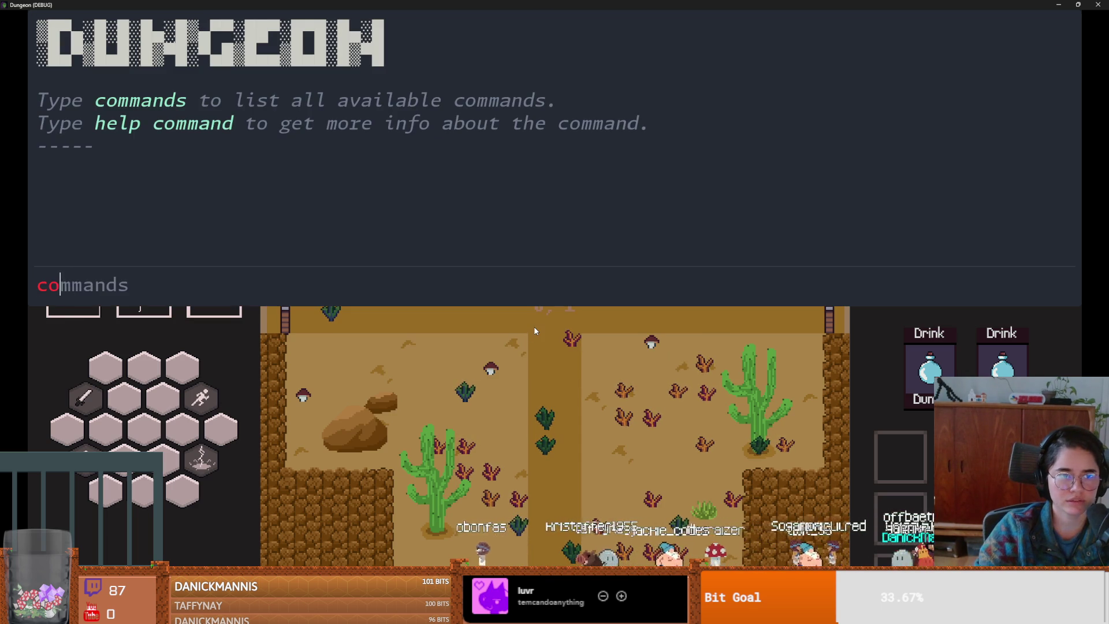
{"action": "key", "text": "Return"}
{"action": "scroll", "coordinate": [252, 237], "scroll_direction": "up", "scroll_amount": 5}
{"action": "scroll", "coordinate": [251, 237], "scroll_direction": "up", "scroll_amount": 6}
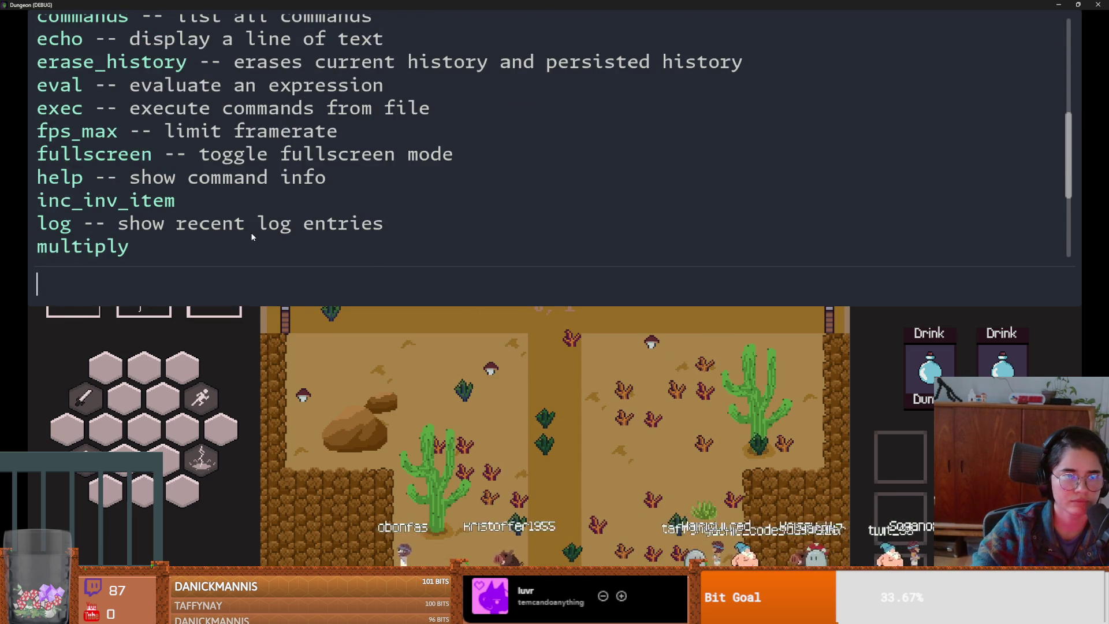
{"action": "scroll", "coordinate": [251, 237], "scroll_direction": "down", "scroll_amount": 6}
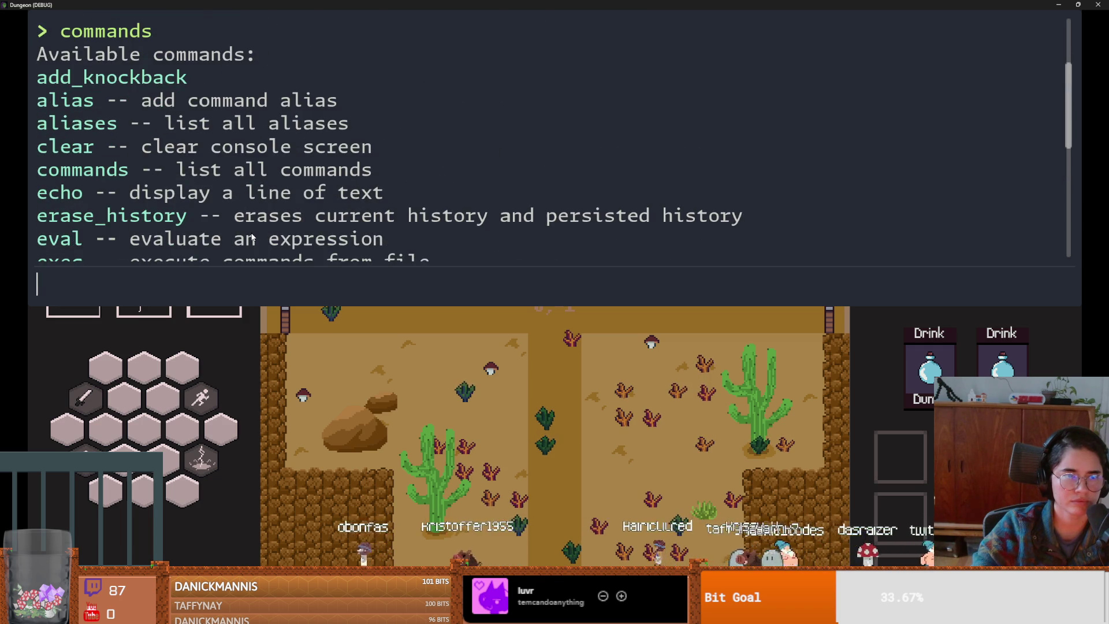
{"action": "scroll", "coordinate": [252, 237], "scroll_direction": "down", "scroll_amount": 3}
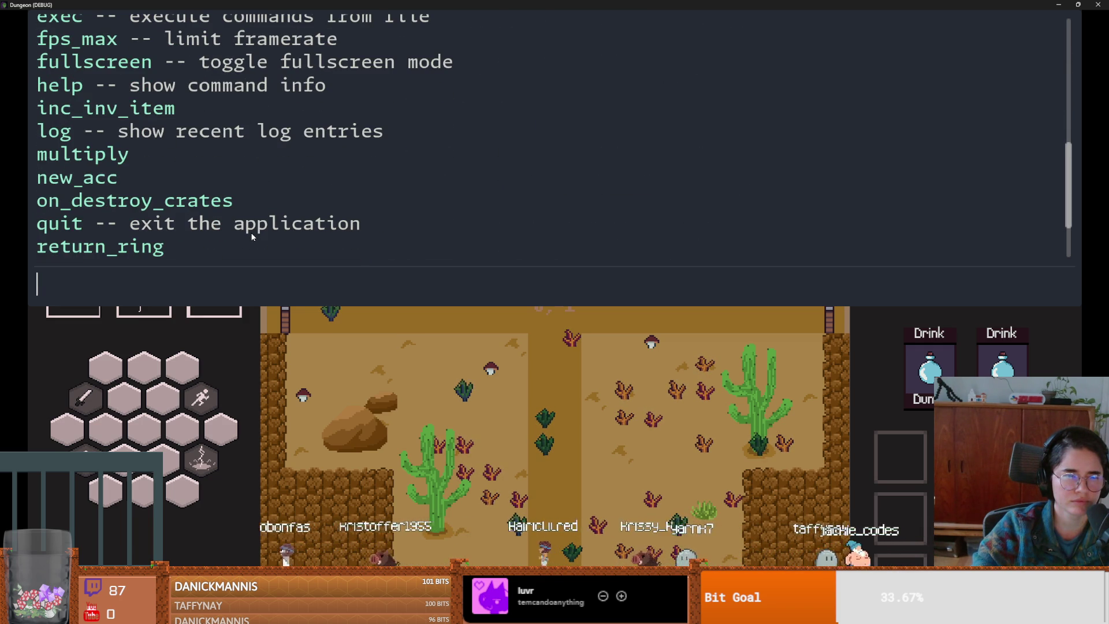
{"action": "scroll", "coordinate": [252, 237], "scroll_direction": "down", "scroll_amount": 3}
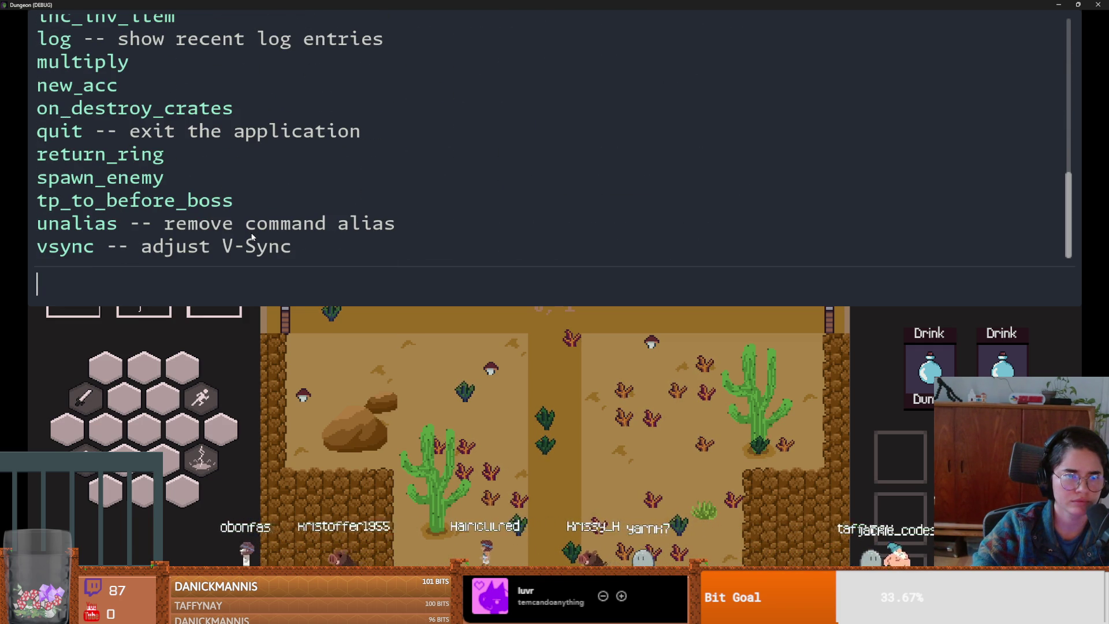
{"action": "scroll", "coordinate": [252, 237], "scroll_direction": "up", "scroll_amount": 5}
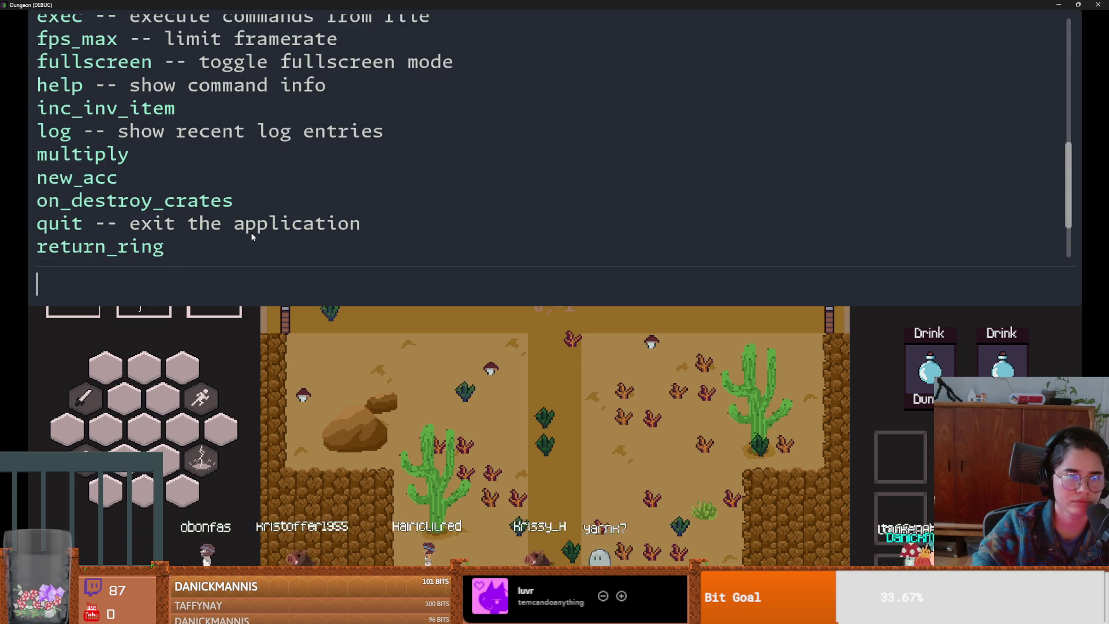
{"action": "scroll", "coordinate": [247, 196], "scroll_direction": "up", "scroll_amount": 2}
{"action": "scroll", "coordinate": [247, 196], "scroll_direction": "up", "scroll_amount": 6}
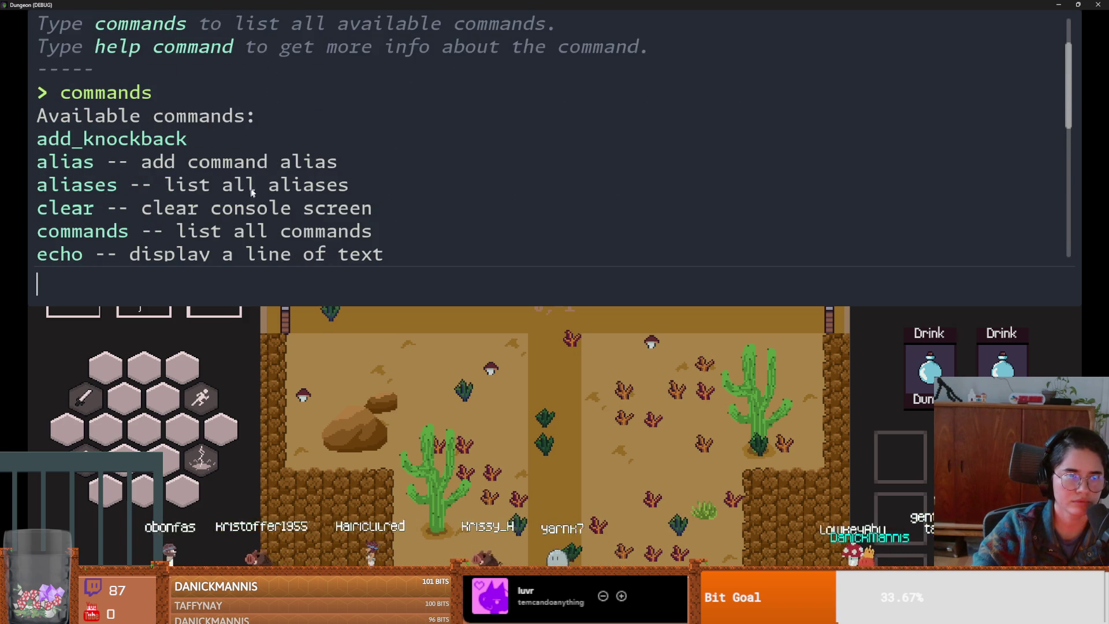
{"action": "key", "text": "super+Down"}
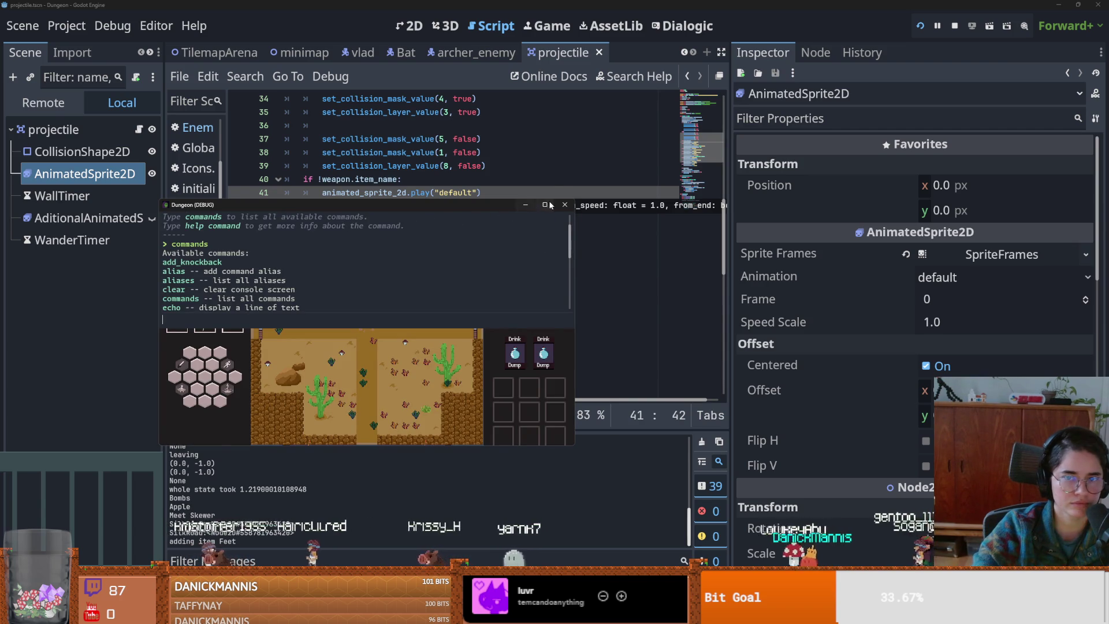
- Stop the running game and save the projectile script
{"action": "left_click", "coordinate": [565, 205]}
{"action": "key", "text": "ctrl+s"}
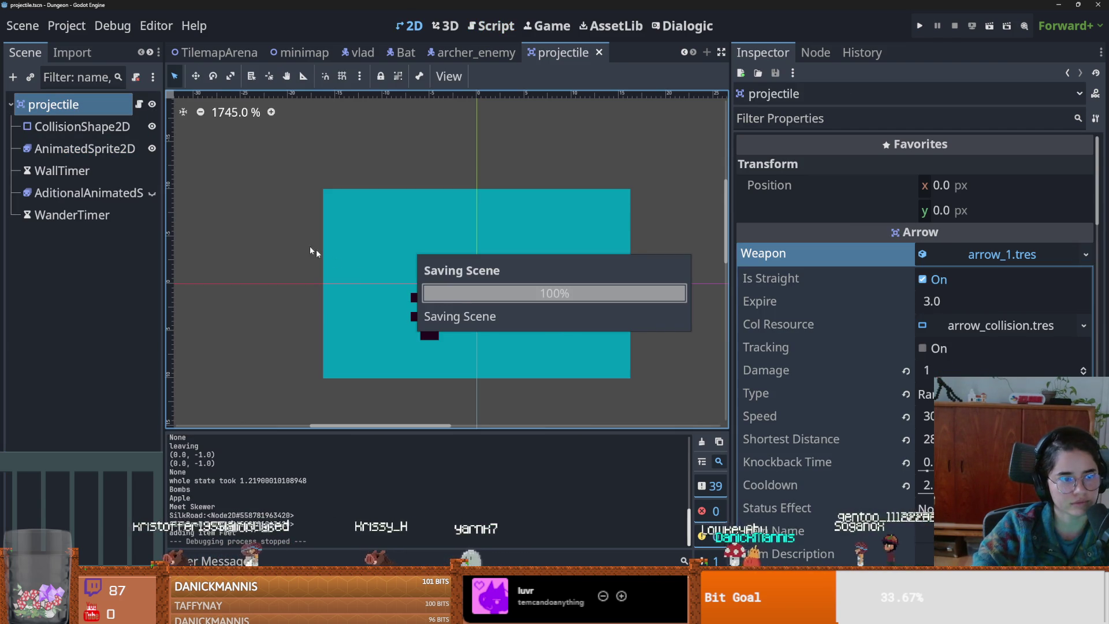
{"action": "scroll", "coordinate": [402, 341], "scroll_direction": "up", "scroll_amount": 1}
{"action": "key", "text": "ctrl+s"}
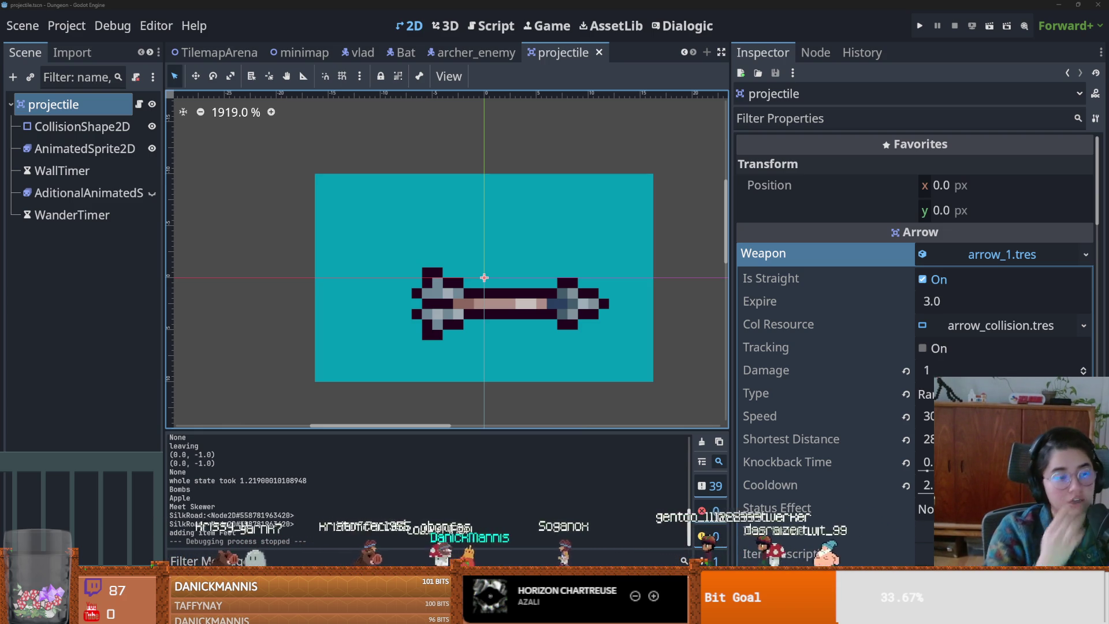
{"action": "key", "text": "ctrl+s"}
- Open the Bat scene, widen its canvas, save it, then switch to TilemapArena
{"action": "left_click", "coordinate": [504, 57]}
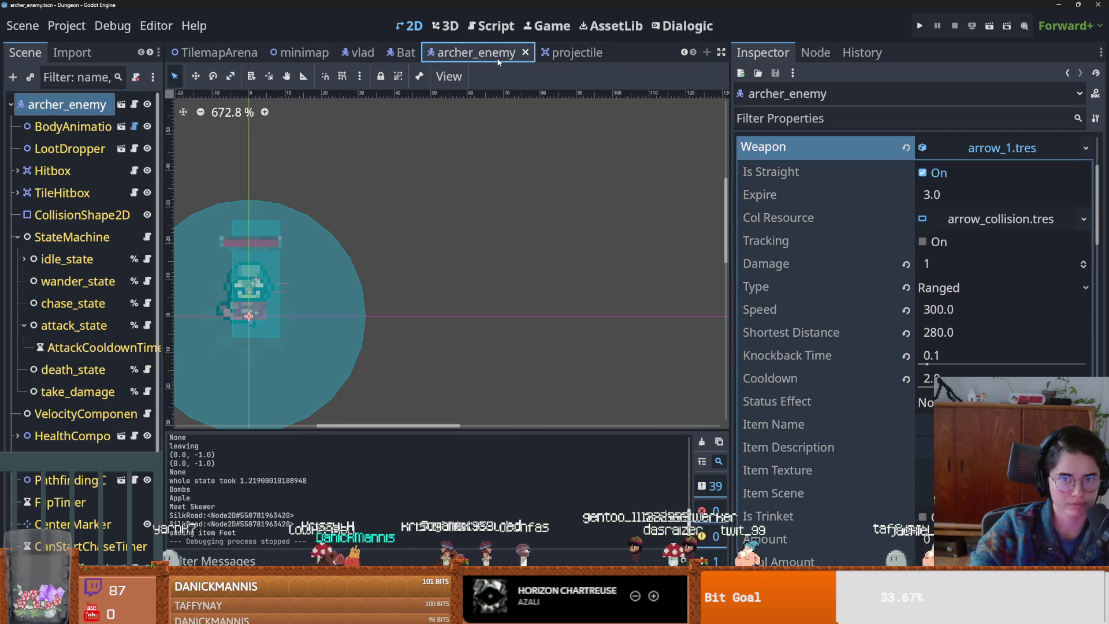
{"action": "left_click", "coordinate": [563, 61]}
{"action": "left_click", "coordinate": [405, 52]}
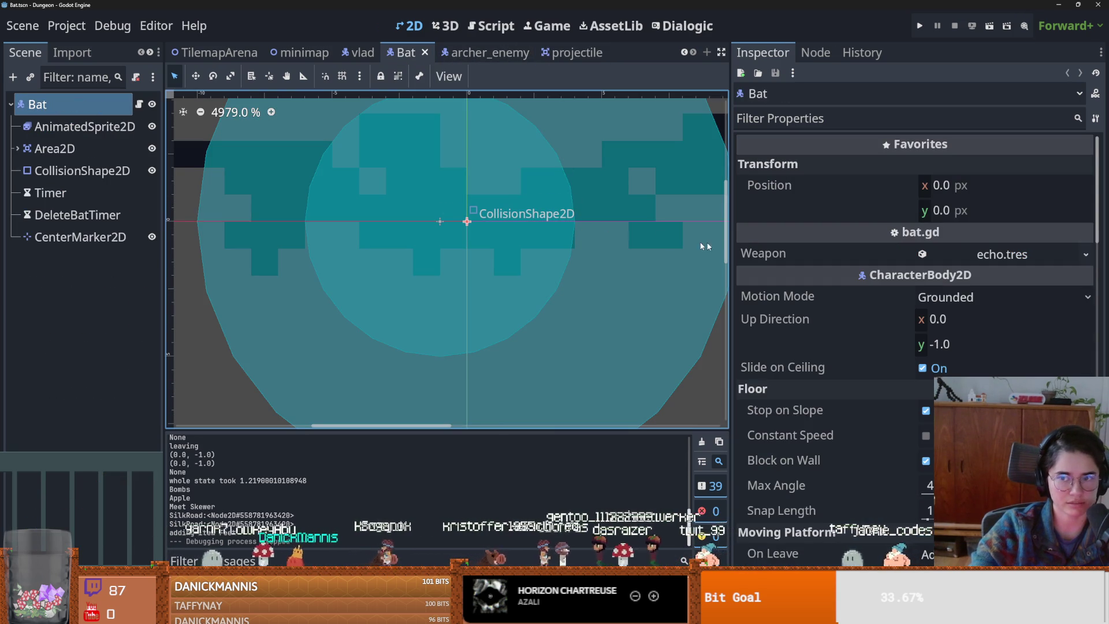
{"action": "left_click_drag", "start_coordinate": [730, 247], "coordinate": [773, 247]}
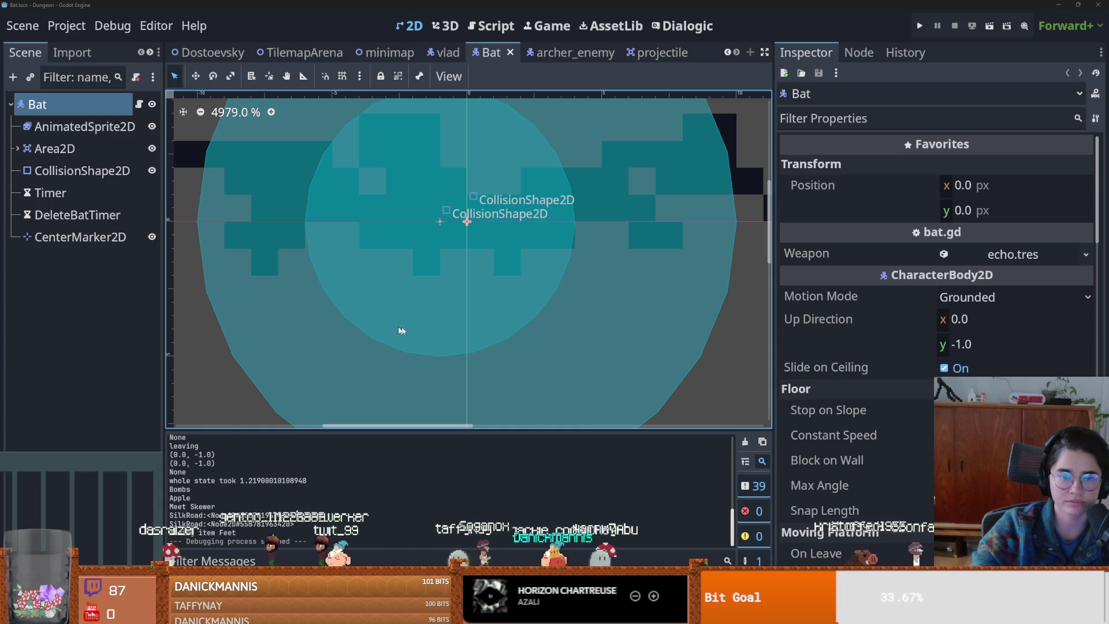
{"action": "scroll", "coordinate": [347, 300], "scroll_direction": "down", "scroll_amount": 1}
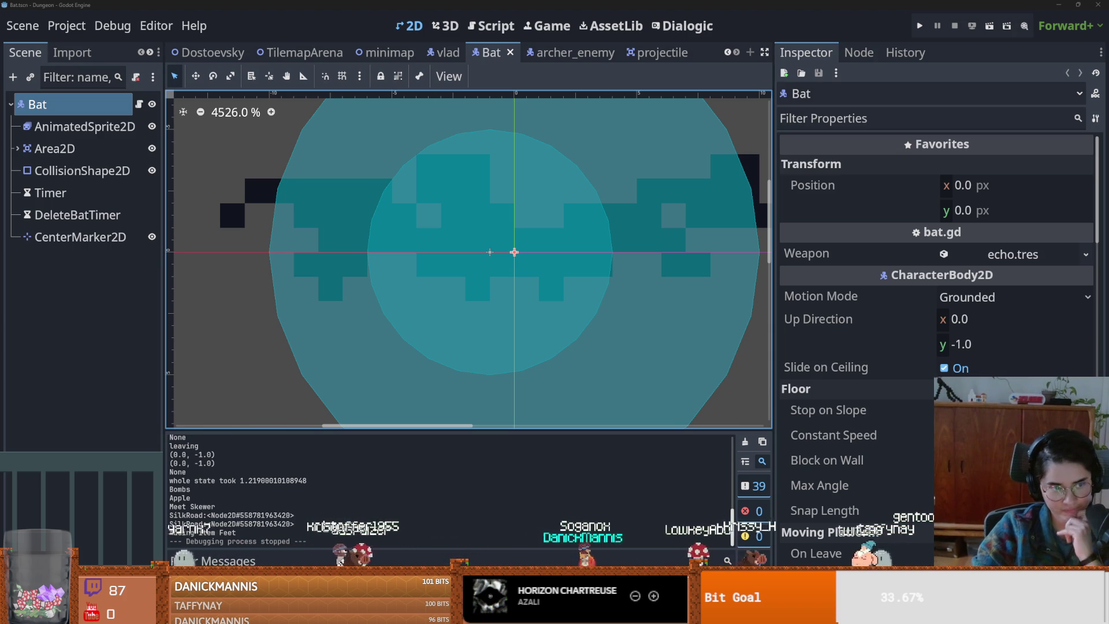
{"action": "key", "text": "ctrl+s"}
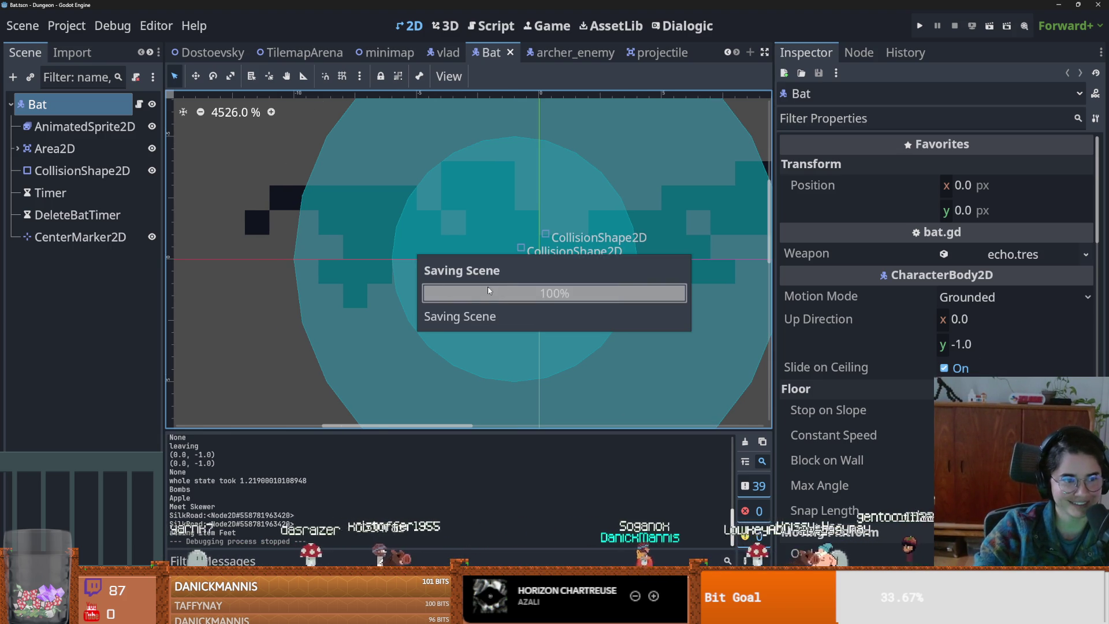
{"action": "scroll", "coordinate": [493, 291], "scroll_direction": "down", "scroll_amount": 1}
{"action": "key", "text": "ctrl+s"}
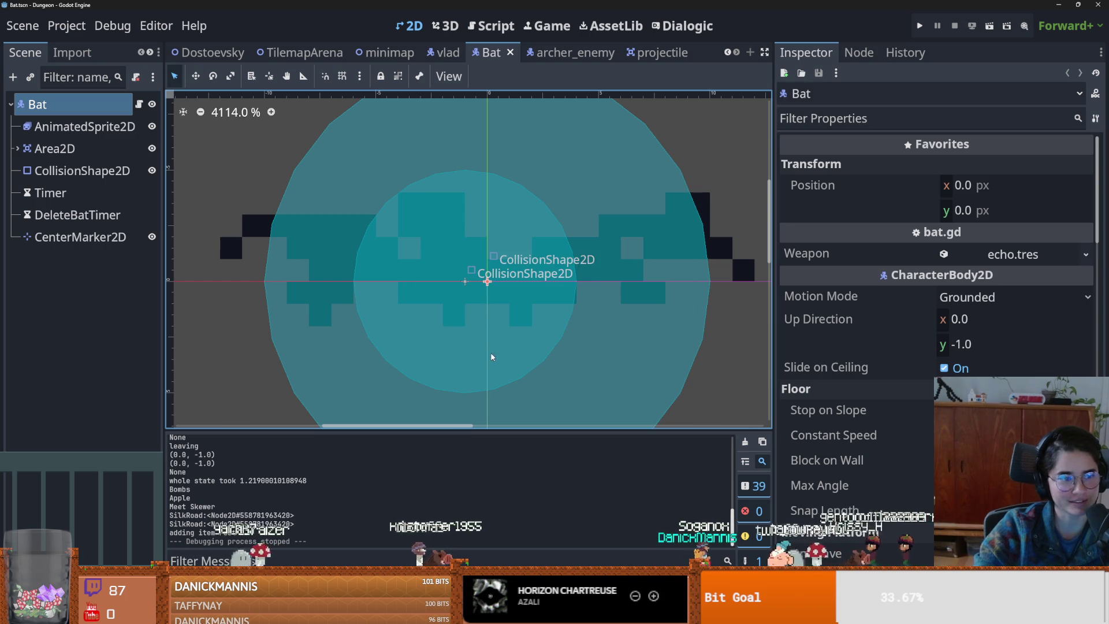
{"action": "scroll", "coordinate": [367, 309], "scroll_direction": "down", "scroll_amount": 1}
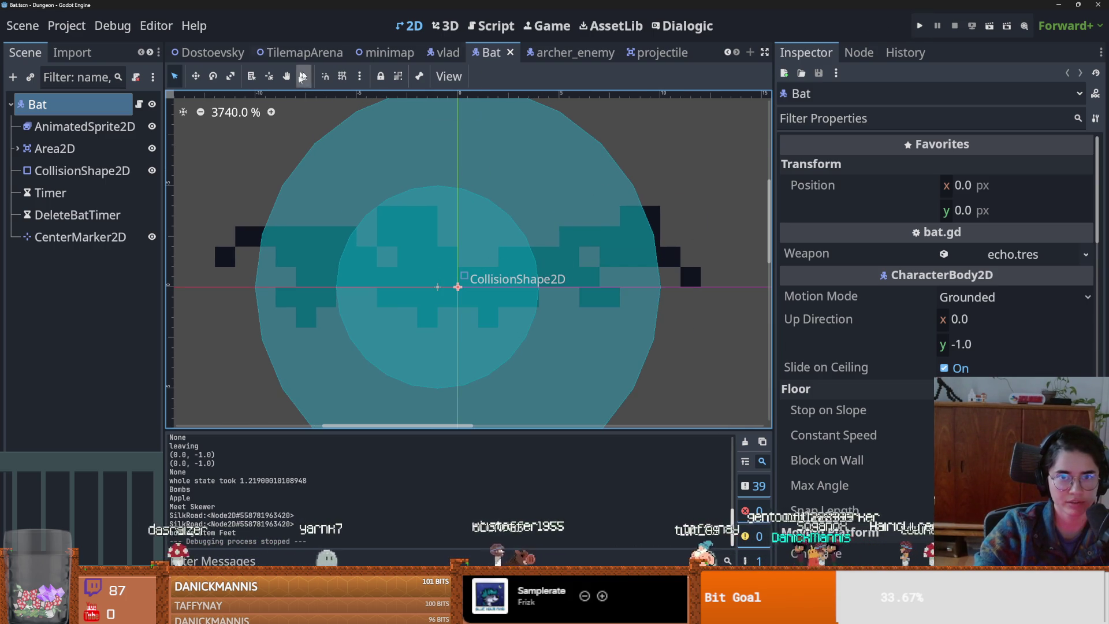
{"action": "left_click", "coordinate": [301, 52]}
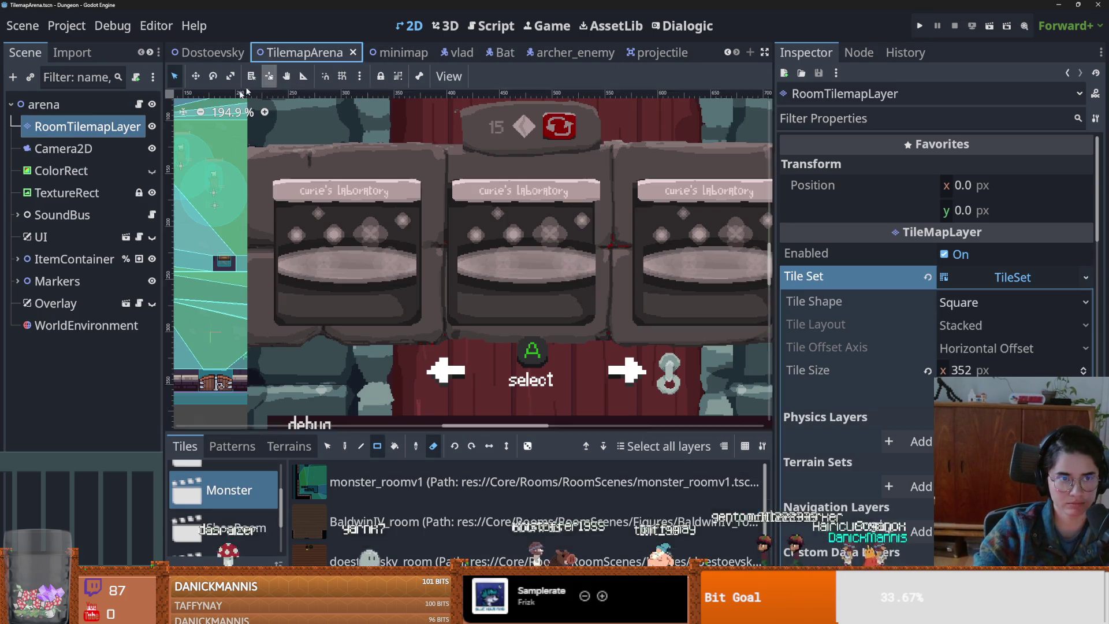
- Collapse Tile Set, enable Debug Mode on the arena root node, and run the project
{"action": "left_click", "coordinate": [944, 279]}
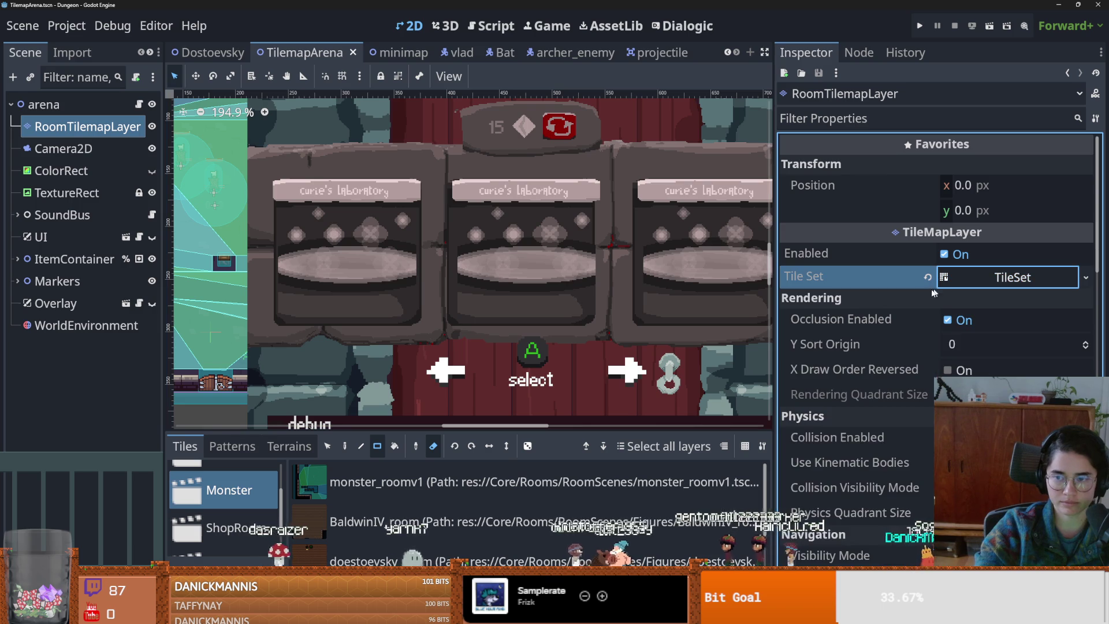
{"action": "left_click", "coordinate": [615, 191]}
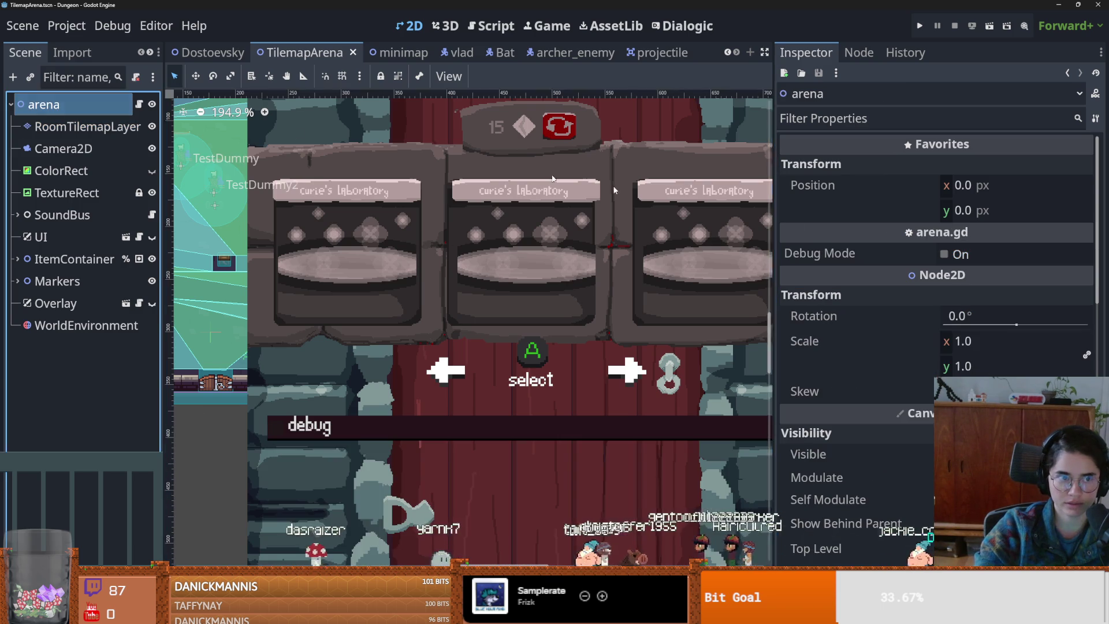
{"action": "left_click", "coordinate": [945, 255]}
{"action": "left_click", "coordinate": [921, 26]}
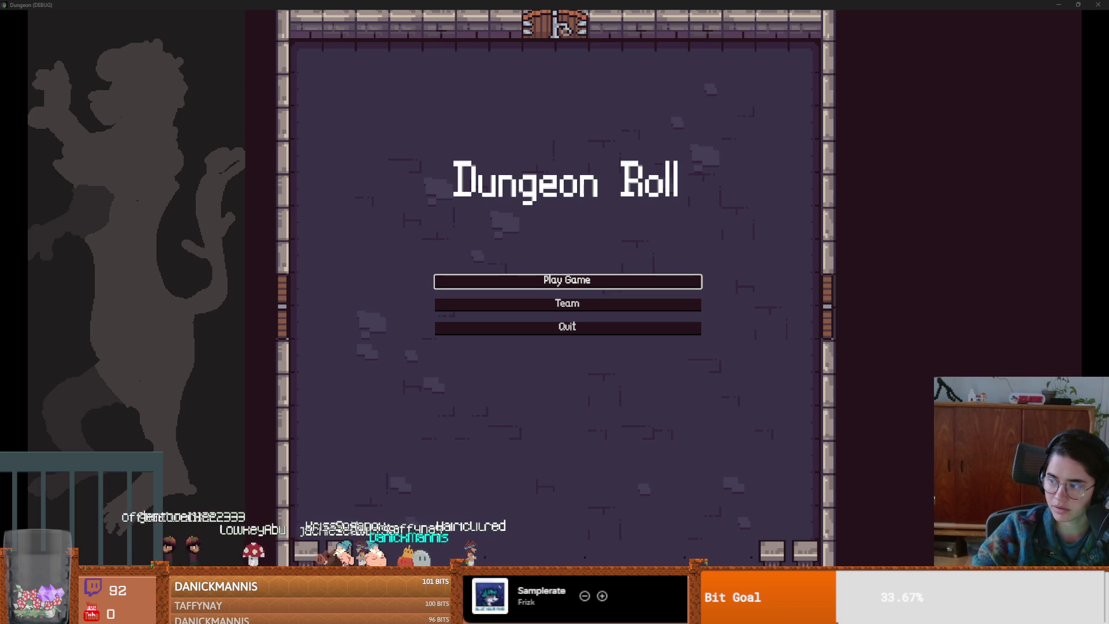
- Start a new game as the knight and fight your way through the top door
{"action": "left_click", "coordinate": [589, 280]}
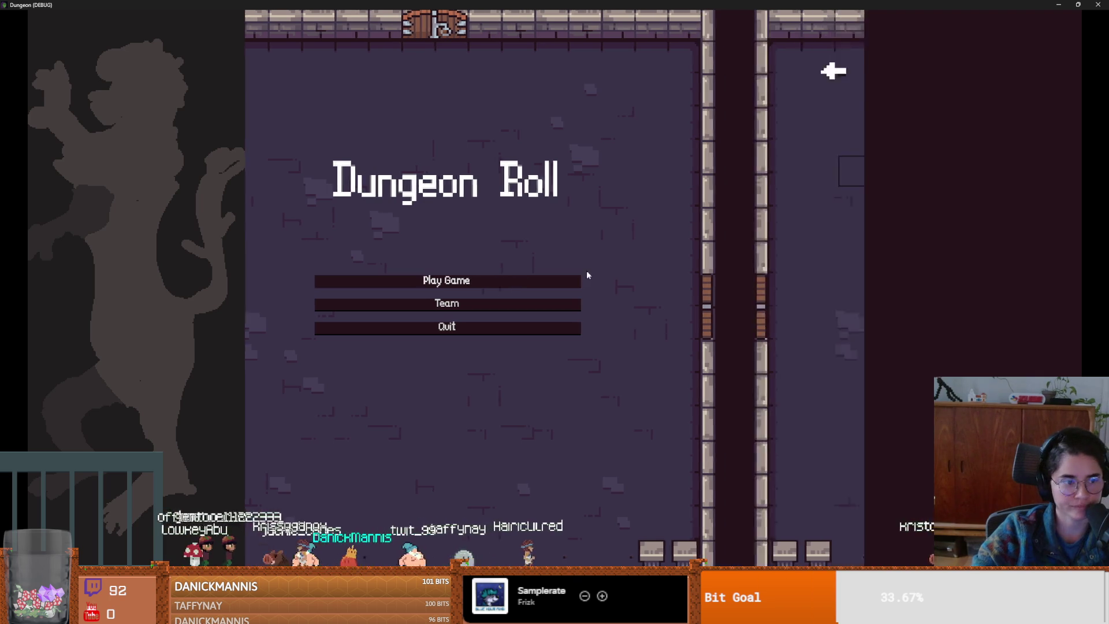
{"action": "left_click", "coordinate": [456, 180]}
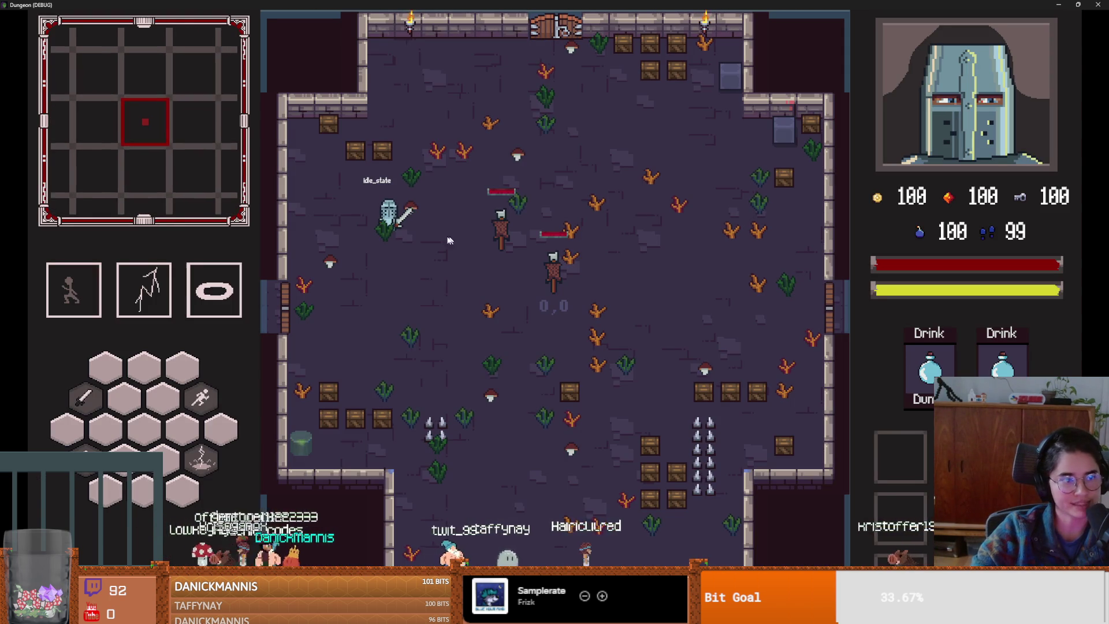
{"action": "left_click", "coordinate": [665, 237]}
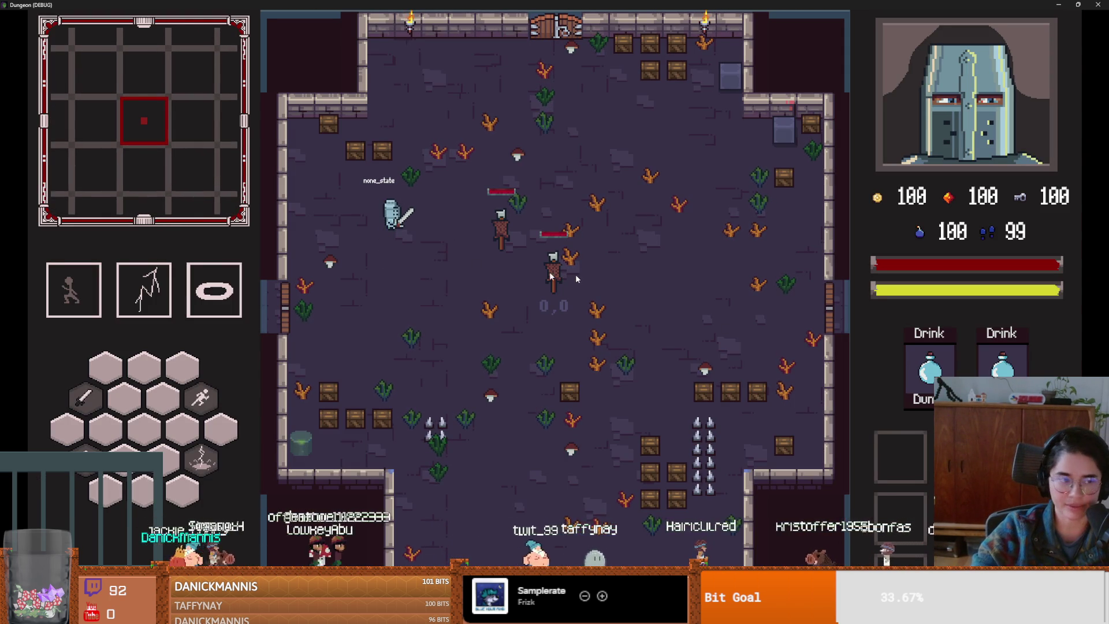
{"action": "key", "text": "s"}
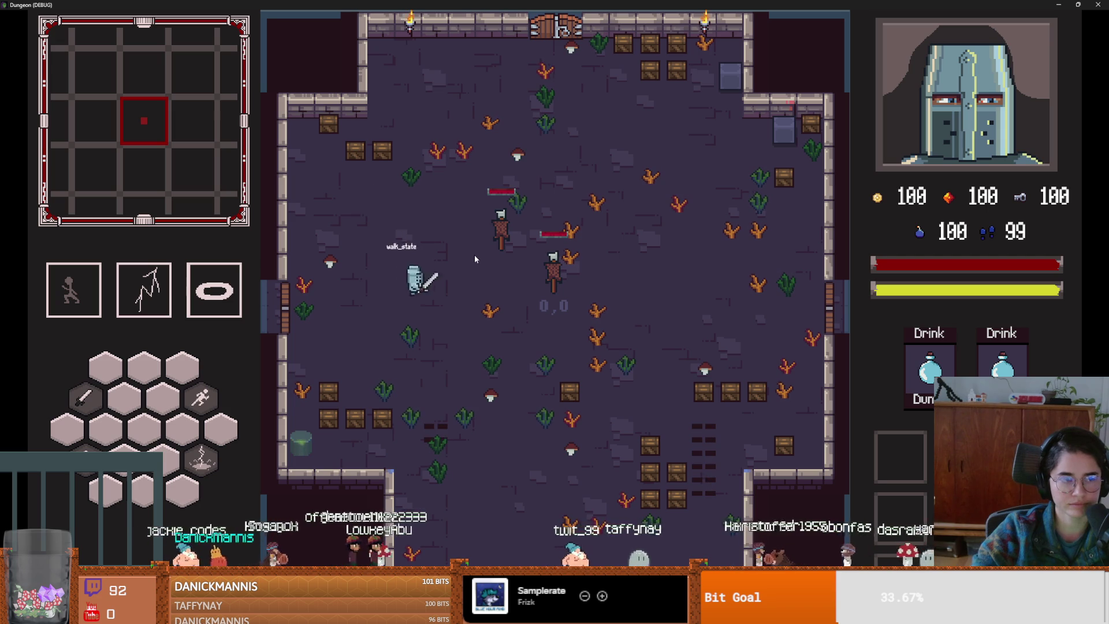
{"action": "key", "text": "space"}
{"action": "key", "text": "w"}
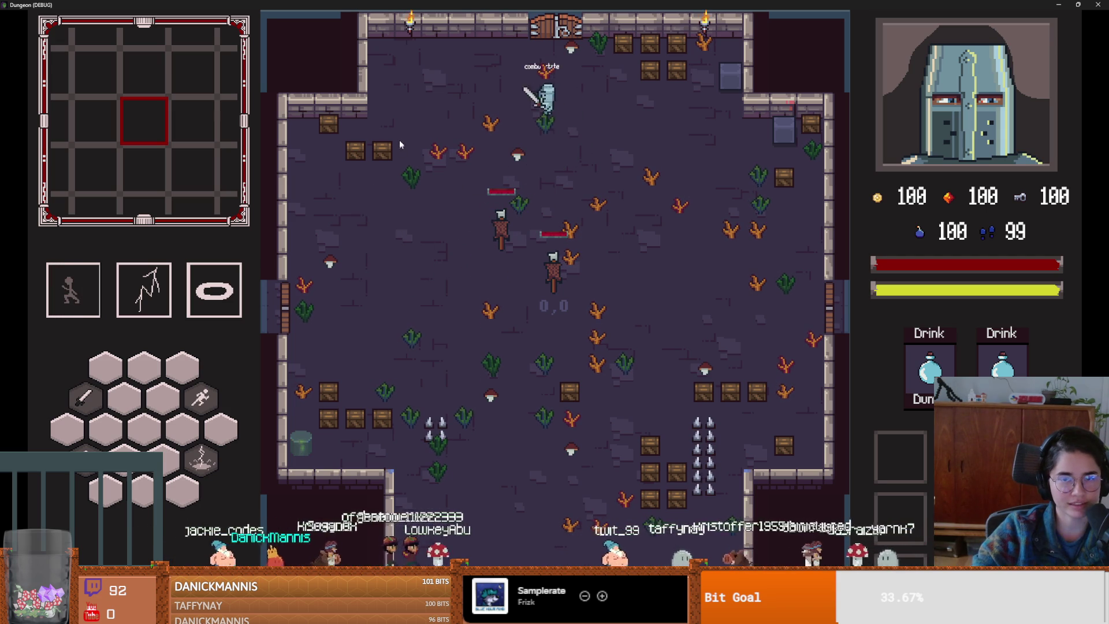
{"action": "key", "text": "d"}
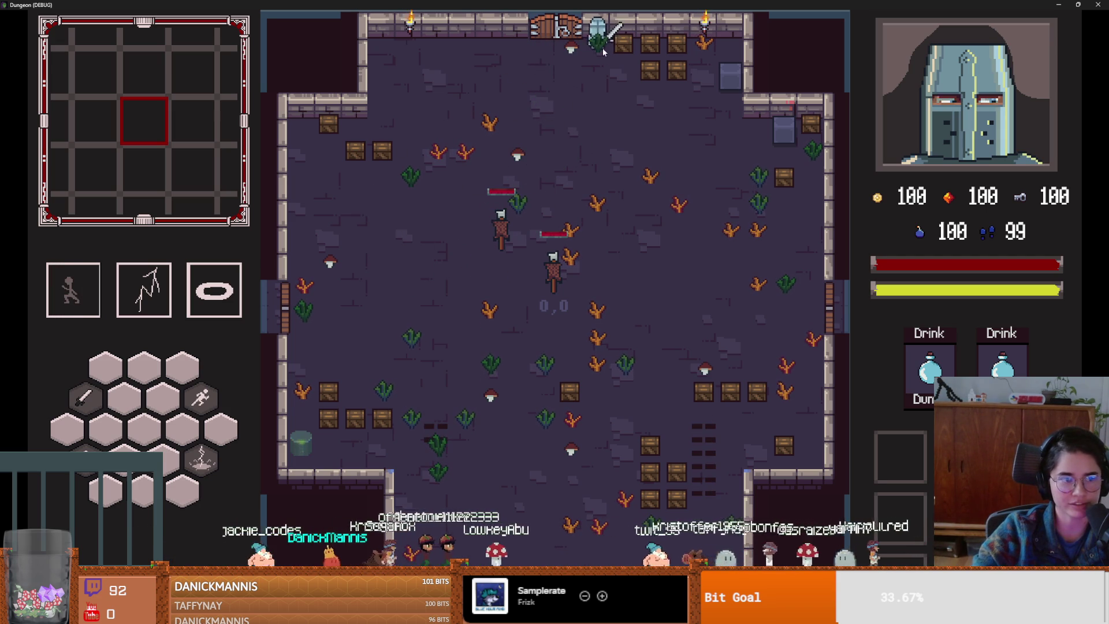
{"action": "key", "text": "a"}
{"action": "left_click", "coordinate": [598, 144]}
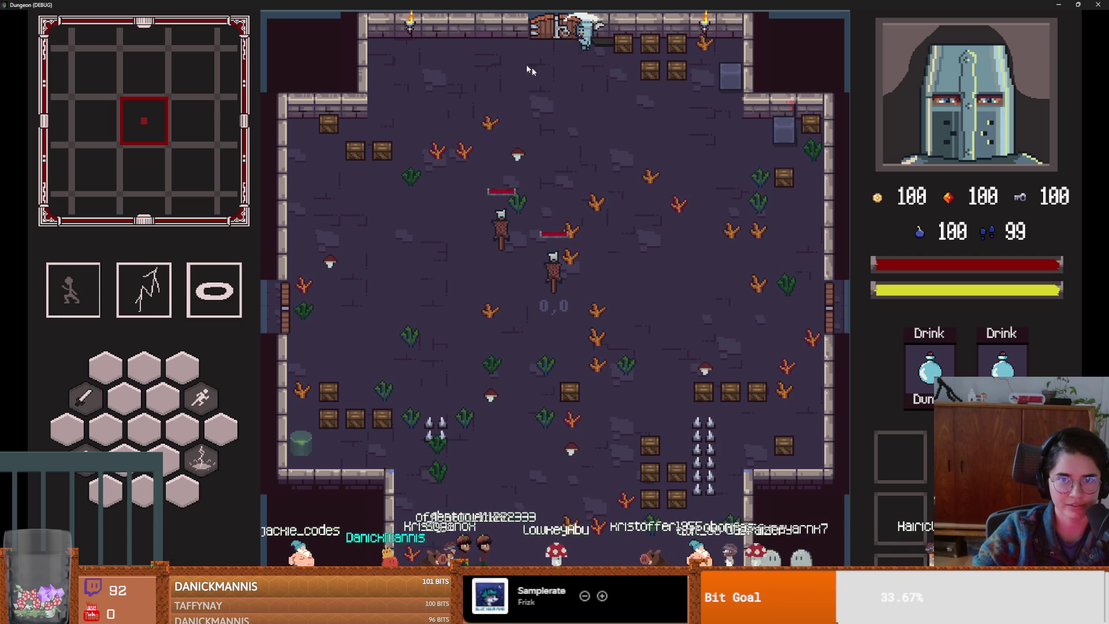
{"action": "key", "text": "w"}
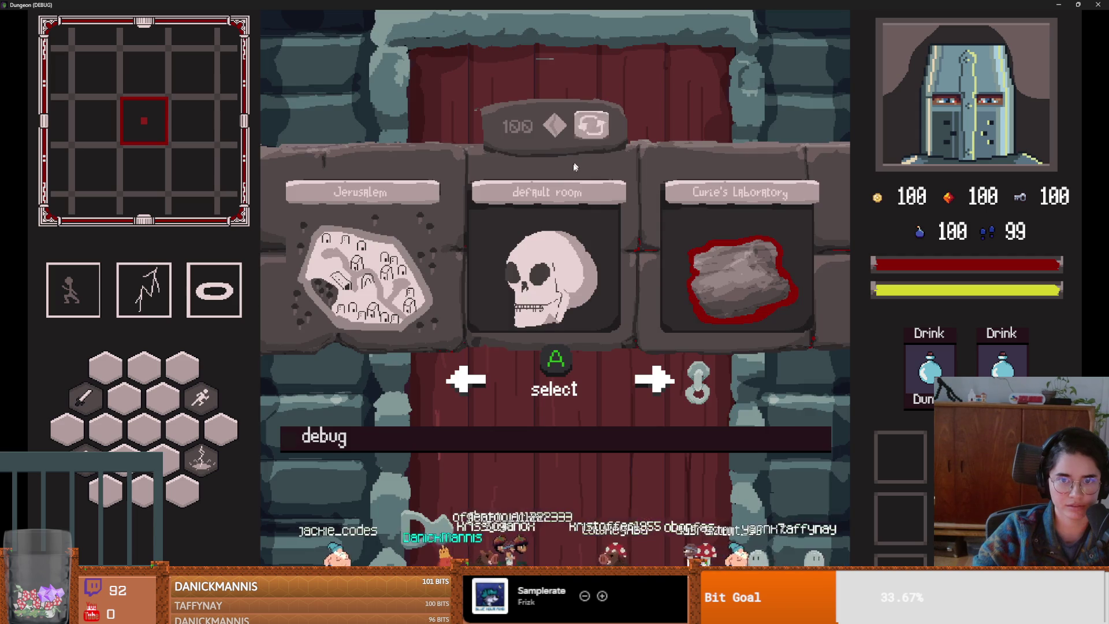
- Enter Curie's Laboratory and defeat the bat and skeleton with dashes and lightning, collecting the coin
{"action": "left_click", "coordinate": [750, 272]}
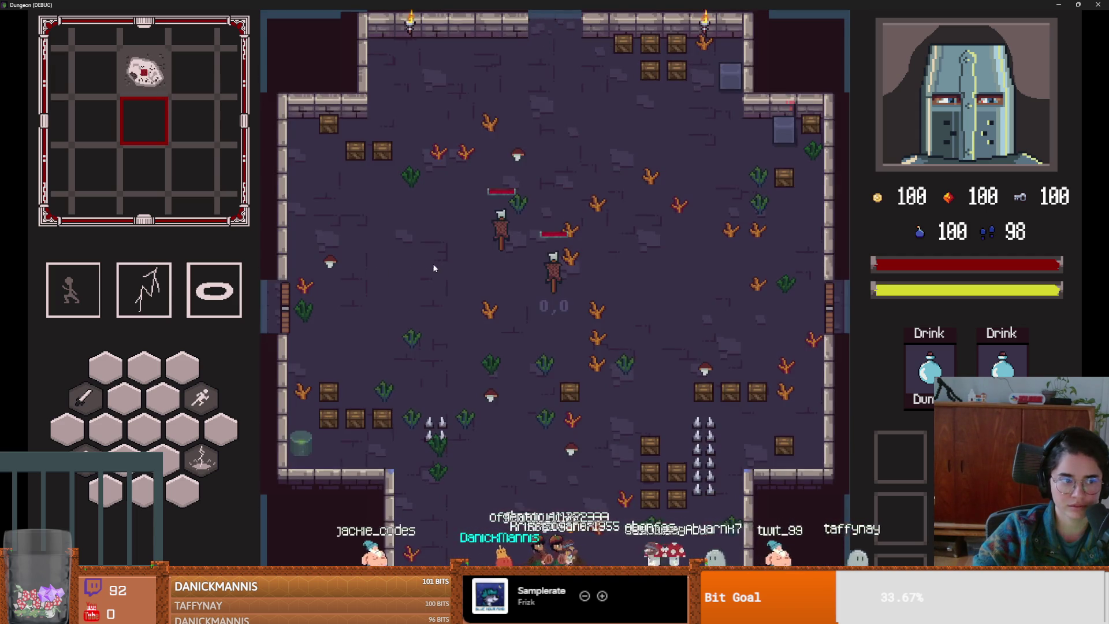
{"action": "key", "text": "space"}
{"action": "key", "text": "2"}
{"action": "key", "text": "space"}
{"action": "key", "text": "d"}
{"action": "key", "text": "s"}
{"action": "key", "text": "w"}
{"action": "key", "text": "w"}
{"action": "key", "text": "2"}
{"action": "key", "text": "space"}
{"action": "key", "text": "a"}
{"action": "key", "text": "d"}
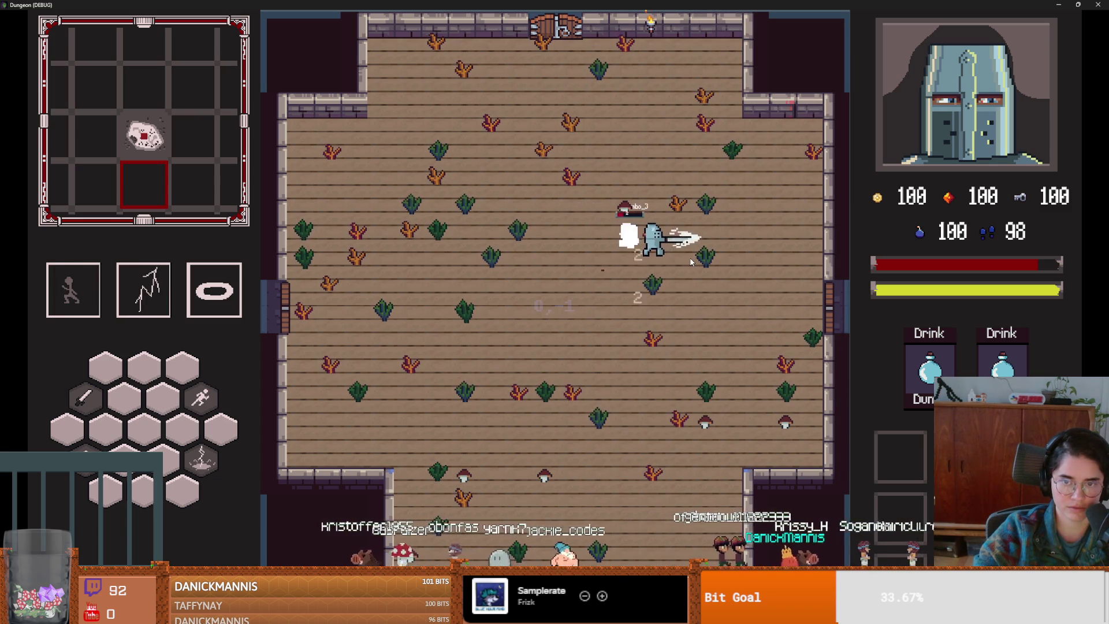
{"action": "key", "text": "2"}
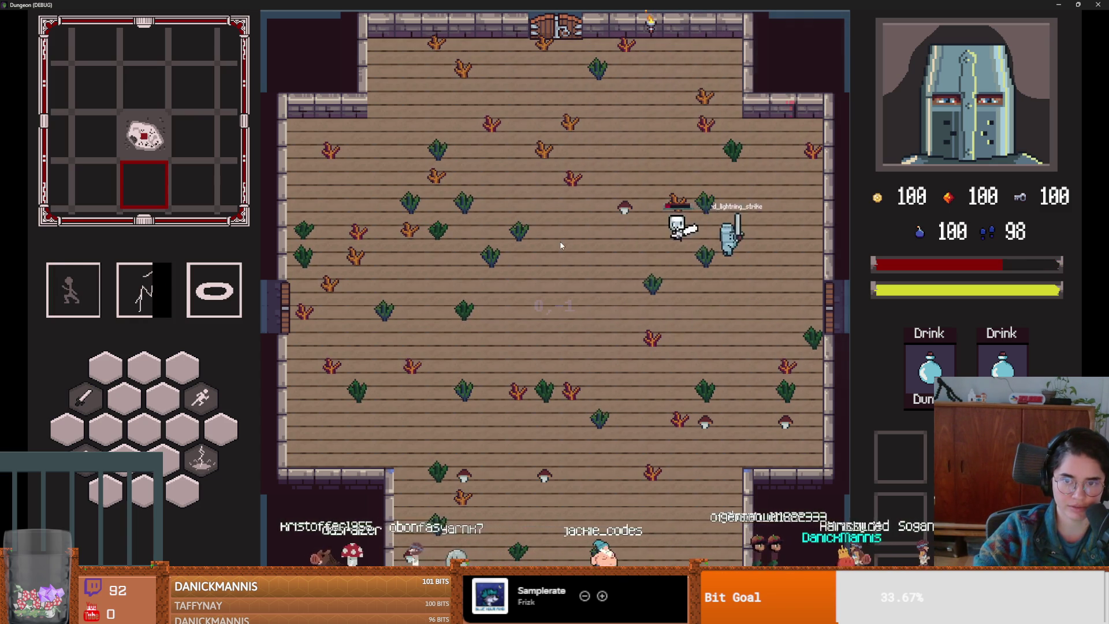
{"action": "key", "text": "w"}
{"action": "key", "text": "a"}
{"action": "key", "text": "space"}
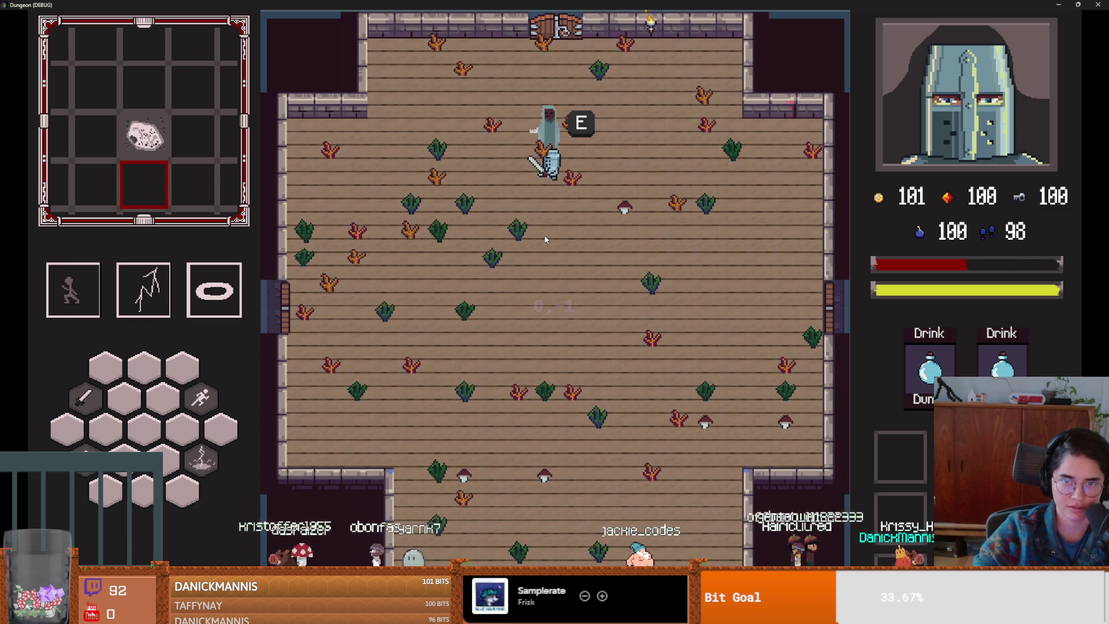
- Talk through the hooded figure's dialogue, then unlock the top door with a key
{"action": "key", "text": "e"}
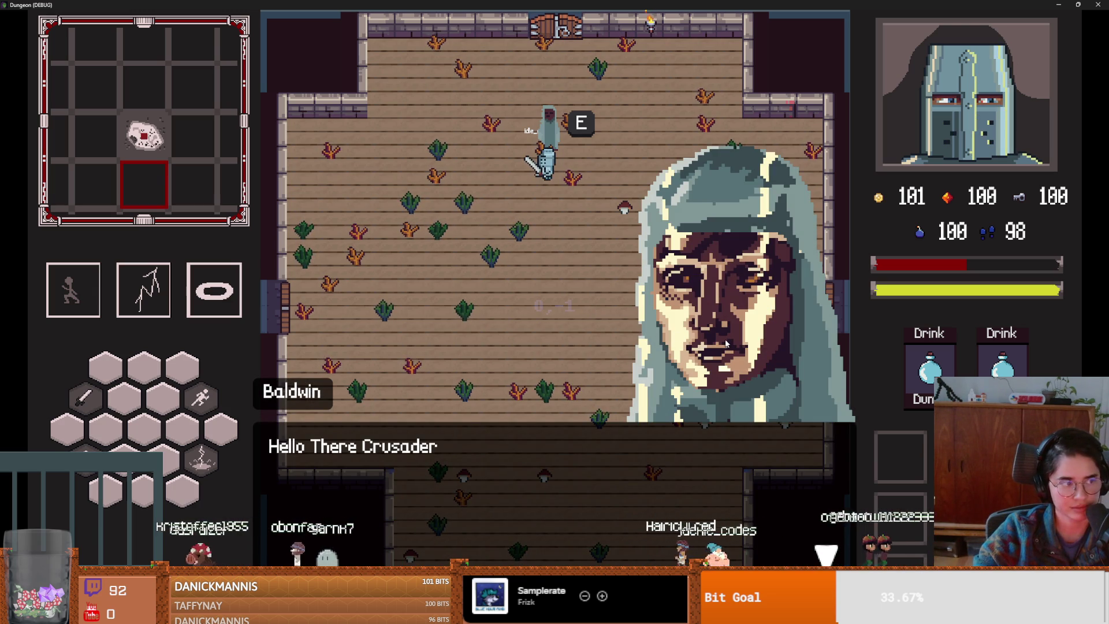
{"action": "key", "text": "e"}
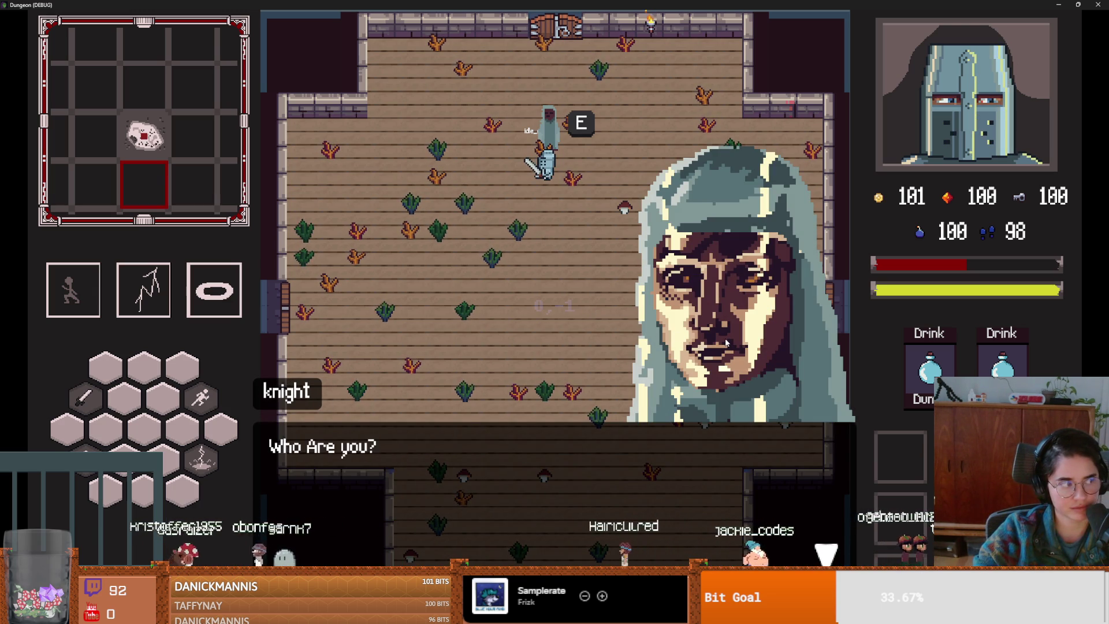
{"action": "key", "text": "e"}
{"action": "key", "text": "w"}
{"action": "key", "text": "w"}
{"action": "key", "text": "e"}
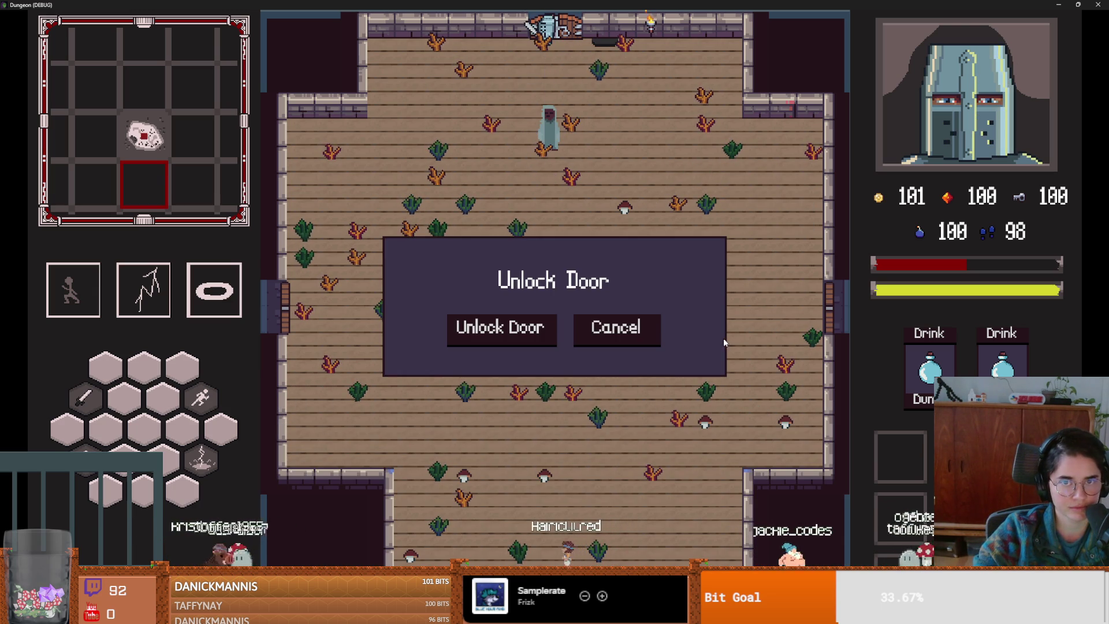
{"action": "left_click", "coordinate": [513, 330]}
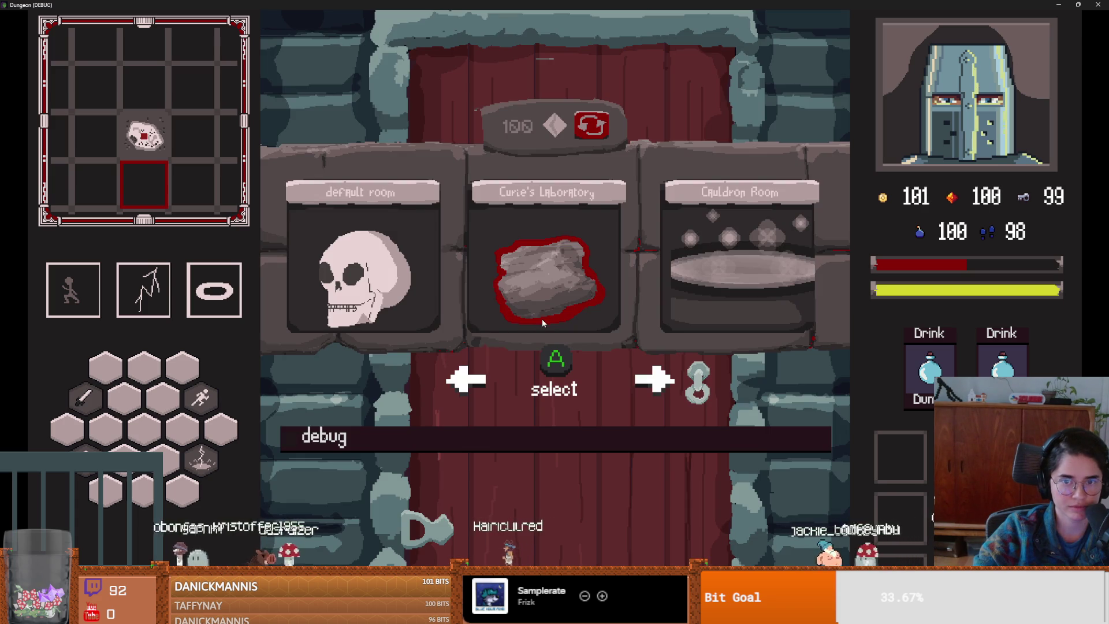
- Pick Curie's Laboratory, move around the room, and slash the lower goblin
{"action": "left_click", "coordinate": [541, 257]}
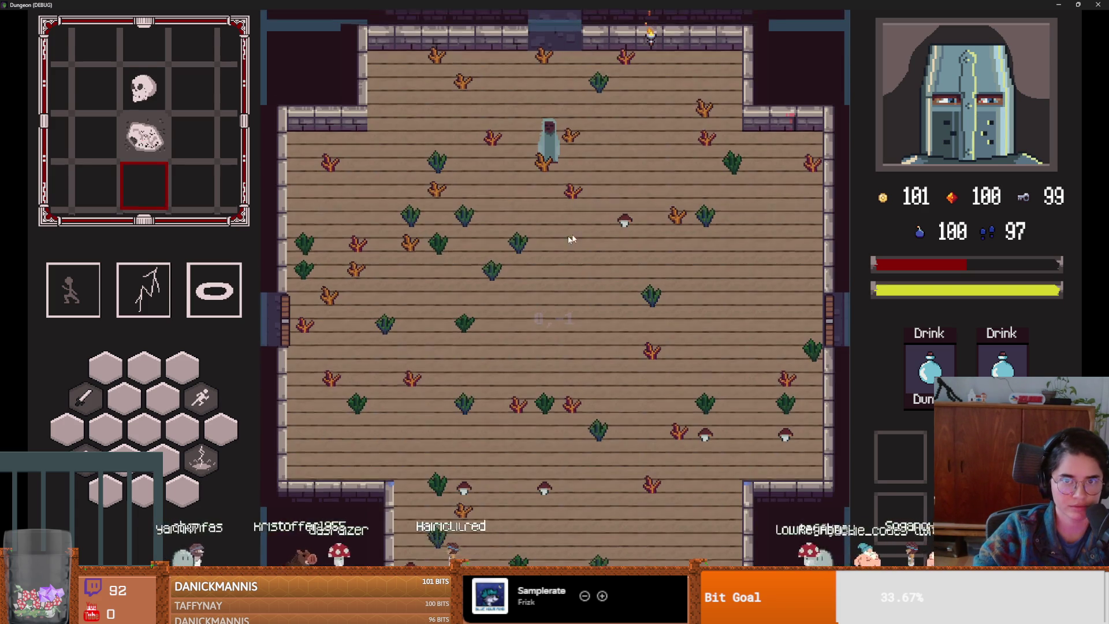
{"action": "key", "text": "w"}
{"action": "key", "text": "a"}
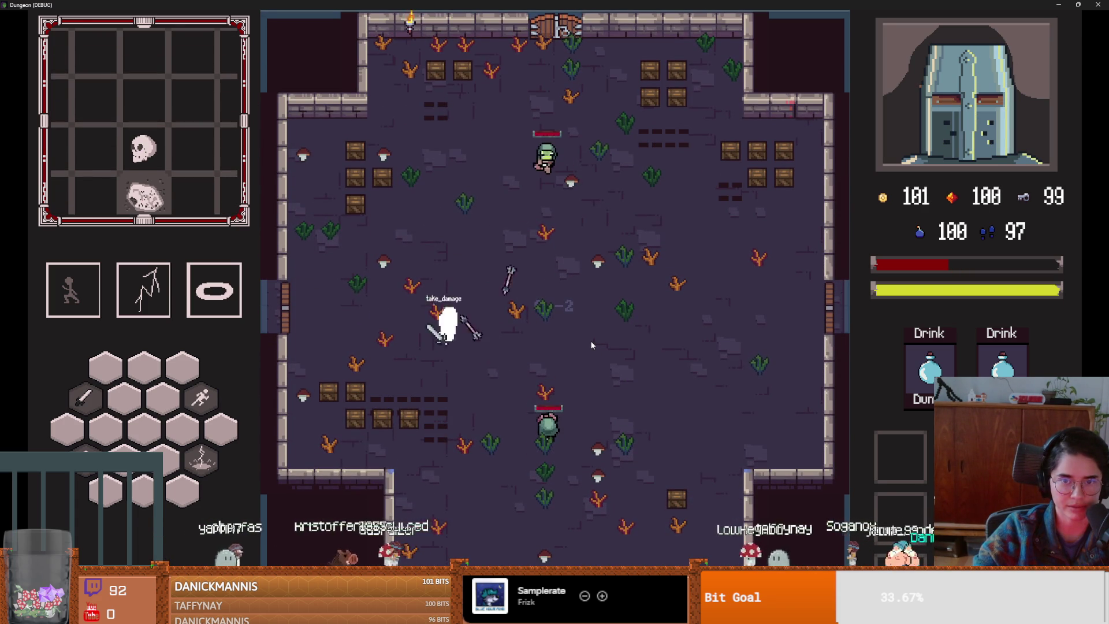
{"action": "key", "text": "d"}
{"action": "key", "text": "space"}
{"action": "key", "text": "d"}
{"action": "key", "text": "s"}
{"action": "key", "text": "a"}
{"action": "left_click", "coordinate": [424, 439]}
{"action": "left_click", "coordinate": [424, 439]}
{"action": "left_click", "coordinate": [425, 439]}
- Dash to the upper left and defeat the upper goblin with lightning and a slash
{"action": "key", "text": "a"}
{"action": "key", "text": "space"}
{"action": "key", "text": "q"}
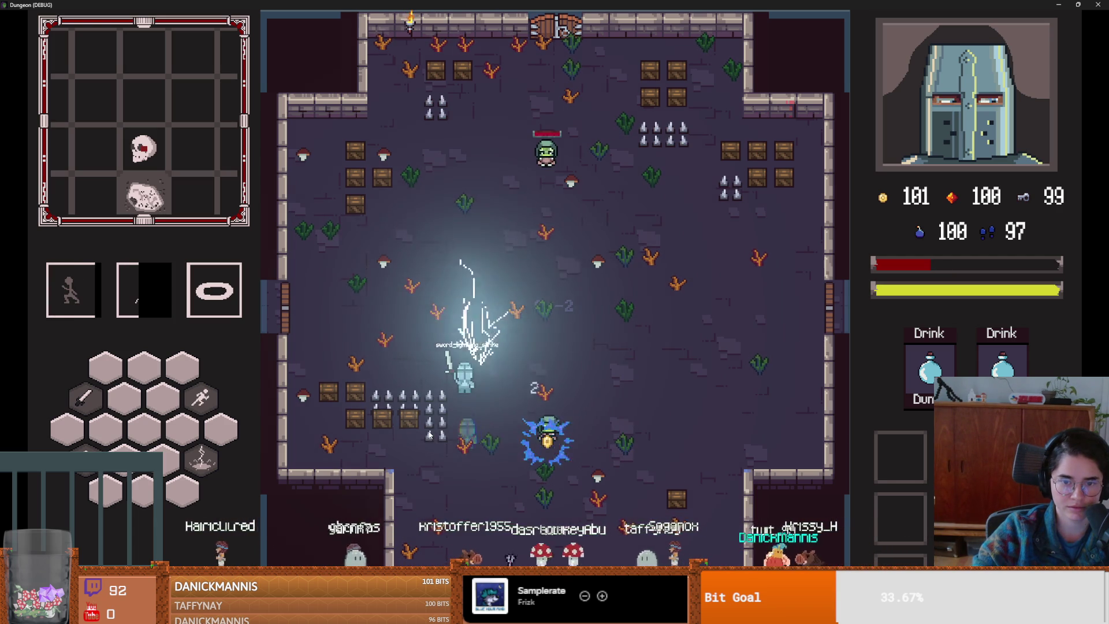
{"action": "key", "text": "w"}
{"action": "key", "text": "space"}
{"action": "key", "text": "q"}
{"action": "key", "text": "space"}
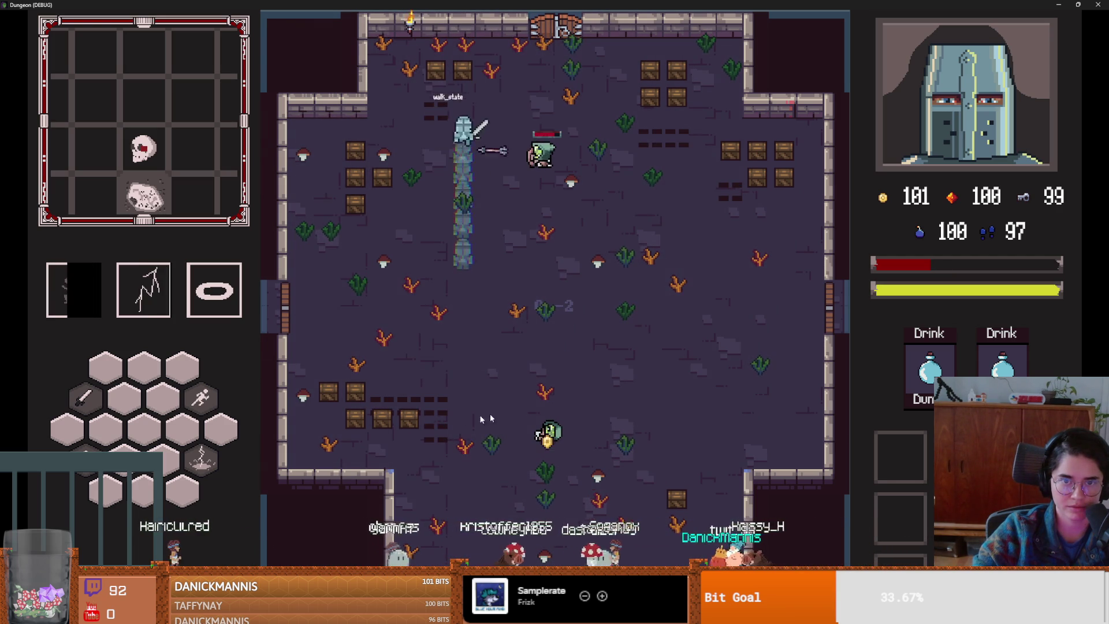
{"action": "left_click", "coordinate": [534, 331]}
- Finish off the lower goblin for 102 coins, then restore the game window
{"action": "key", "text": "s"}
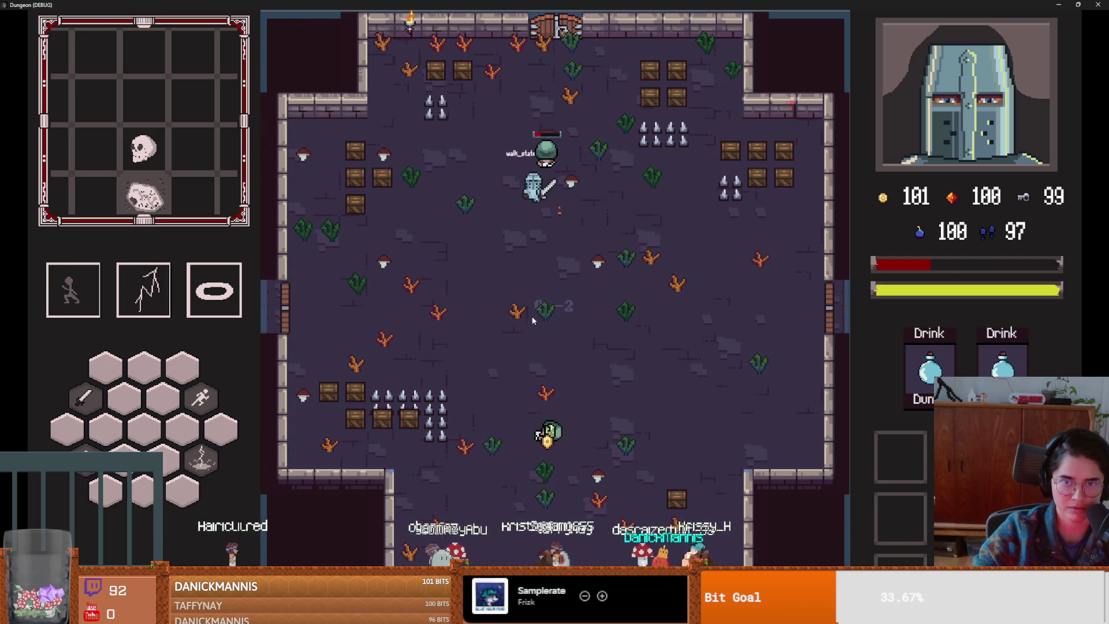
{"action": "key", "text": "d"}
{"action": "key", "text": "space"}
{"action": "key", "text": "q"}
{"action": "key", "text": "s"}
{"action": "key", "text": "space"}
{"action": "key", "text": "a"}
{"action": "key", "text": "w"}
{"action": "key", "text": "space"}
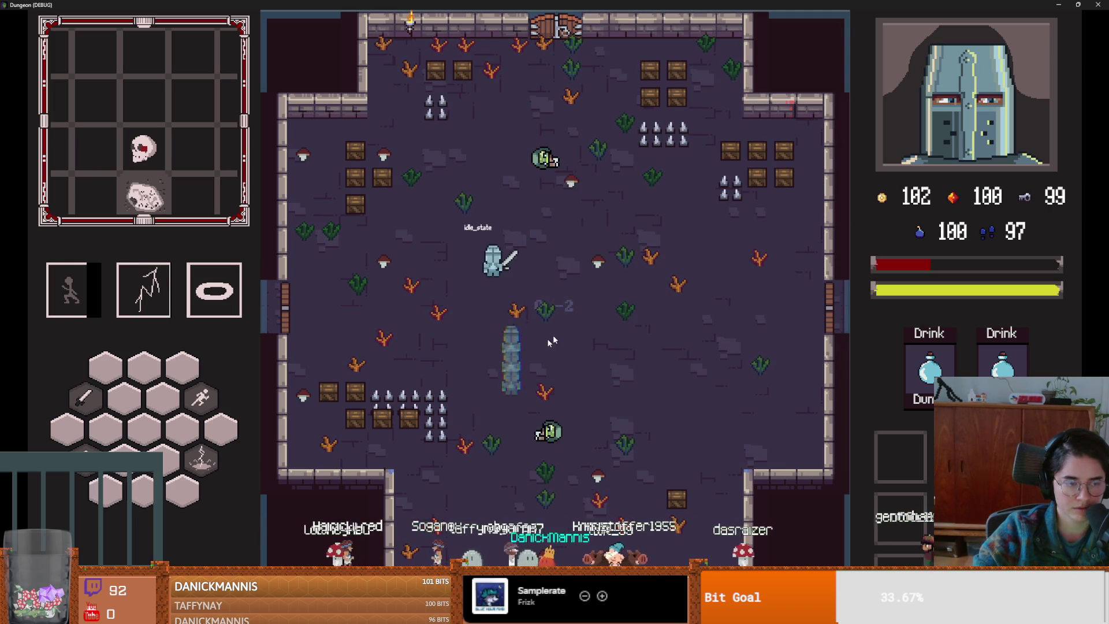
{"action": "double_click", "coordinate": [535, 5]}
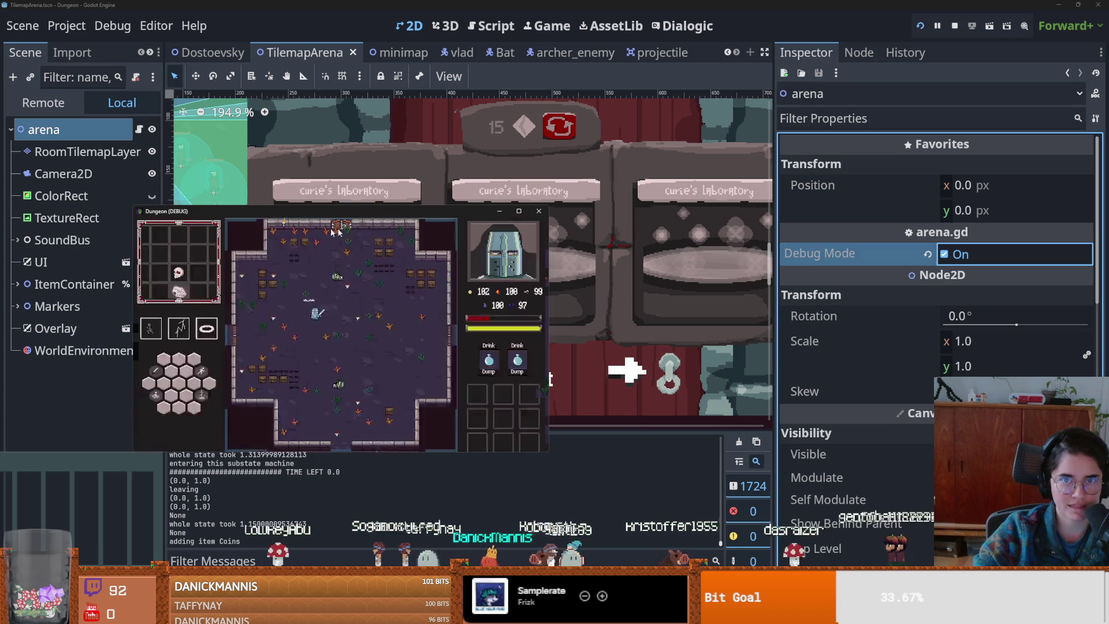
- Close the game window, glance at the Kingdom of Heaven poster in Firefox, and return to Godot
{"action": "left_click", "coordinate": [540, 212]}
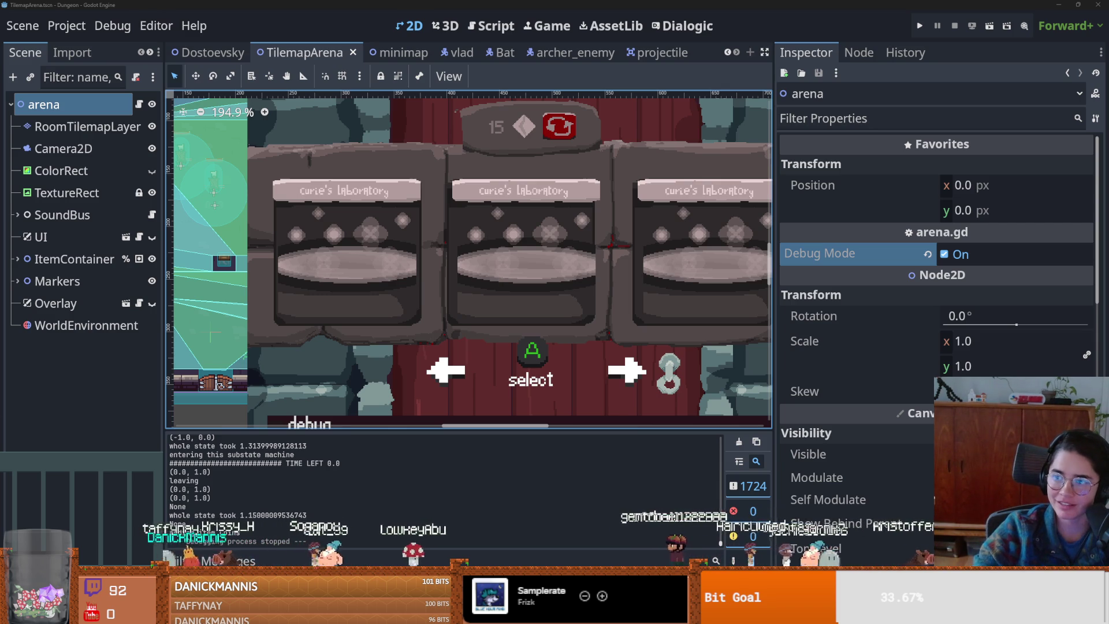
{"action": "key", "text": "alt+Tab"}
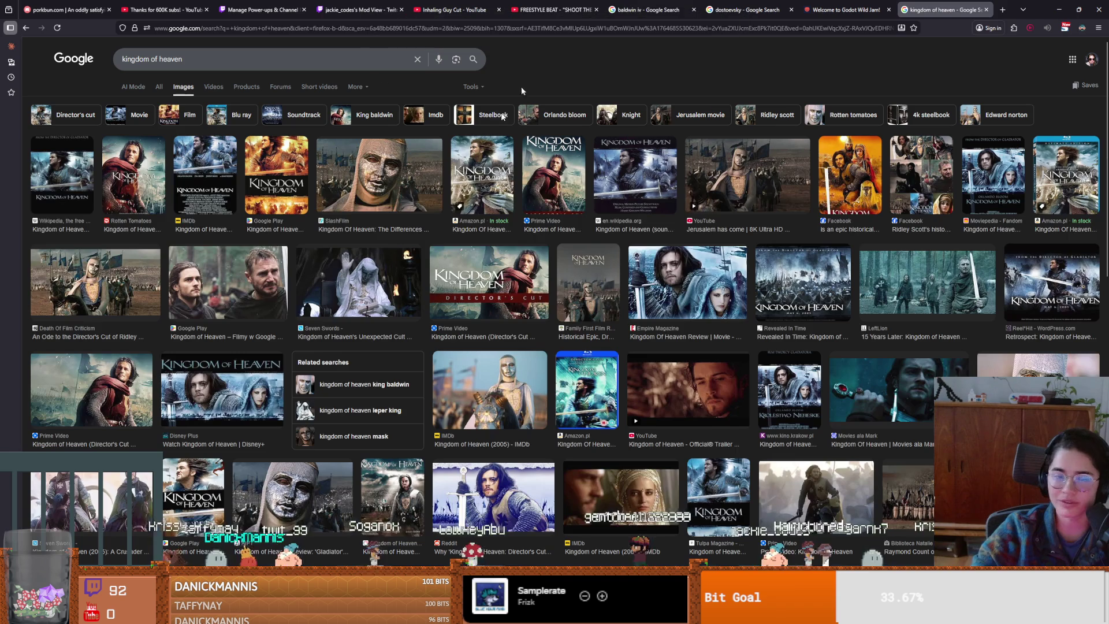
{"action": "left_click", "coordinate": [305, 185]}
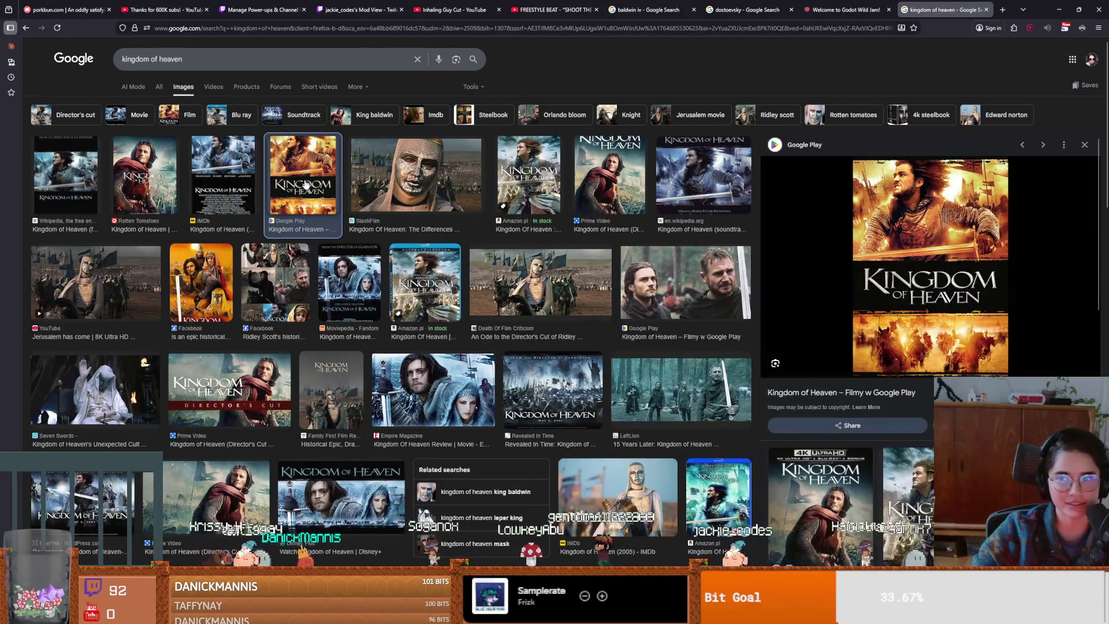
{"action": "key", "text": "alt+Tab"}
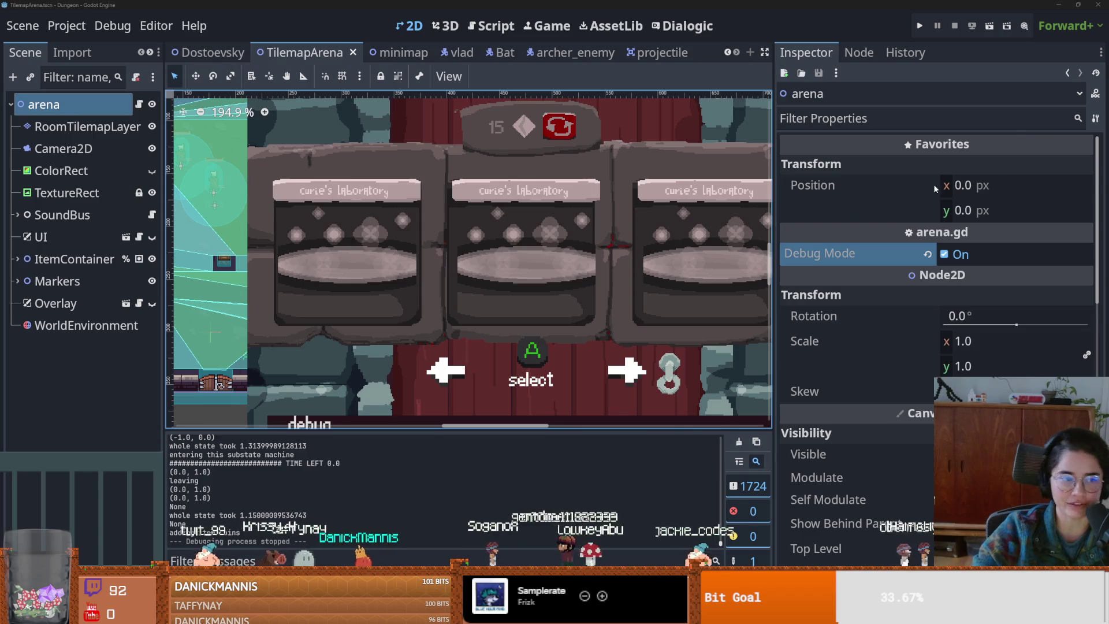
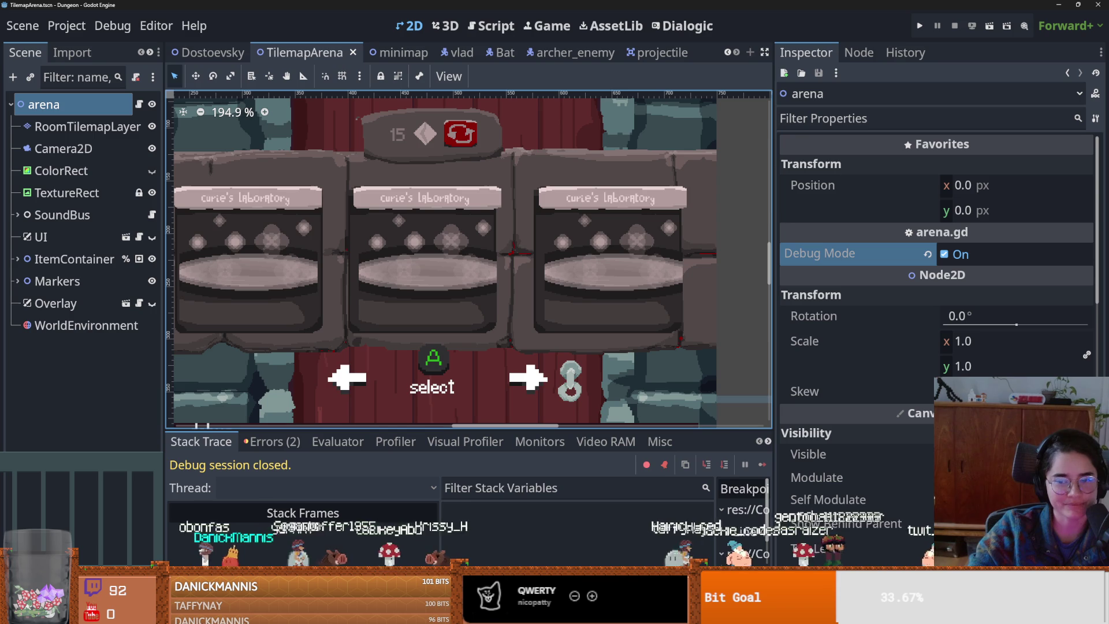
- Show the last debug session's errors in the Errors (2) tab and resize the bottom panel
{"action": "left_click", "coordinate": [271, 441]}
{"action": "mouse_move", "coordinate": [497, 430]}
{"action": "left_mouse_down"}
{"action": "mouse_move", "coordinate": [499, 207]}
{"action": "mouse_move", "coordinate": [494, 439]}
{"action": "left_mouse_up"}
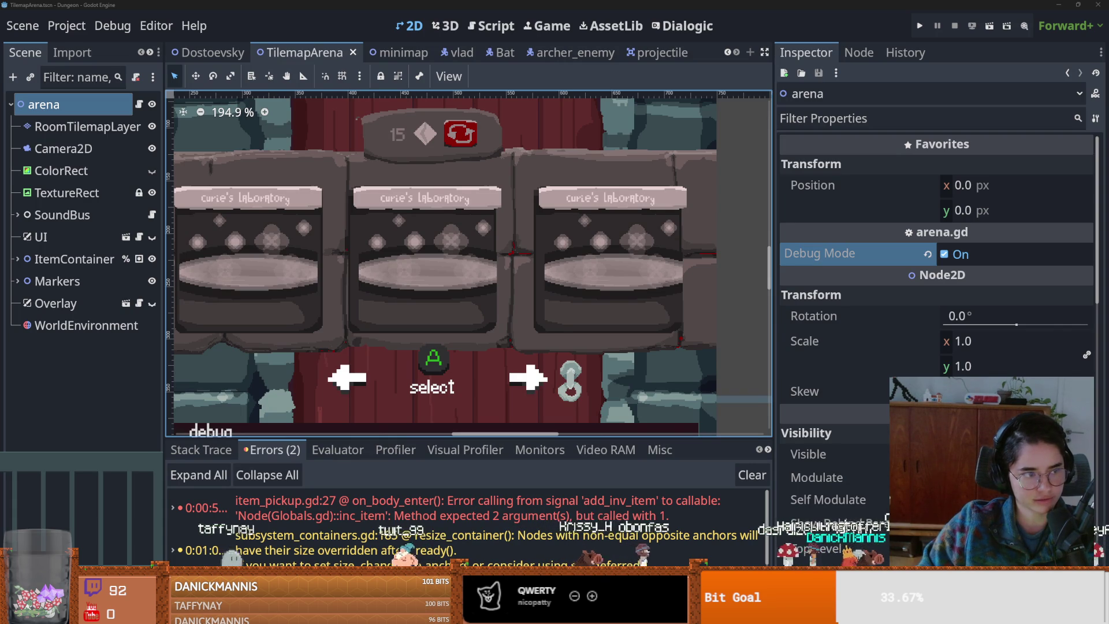
{"action": "mouse_move", "coordinate": [796, 398]}
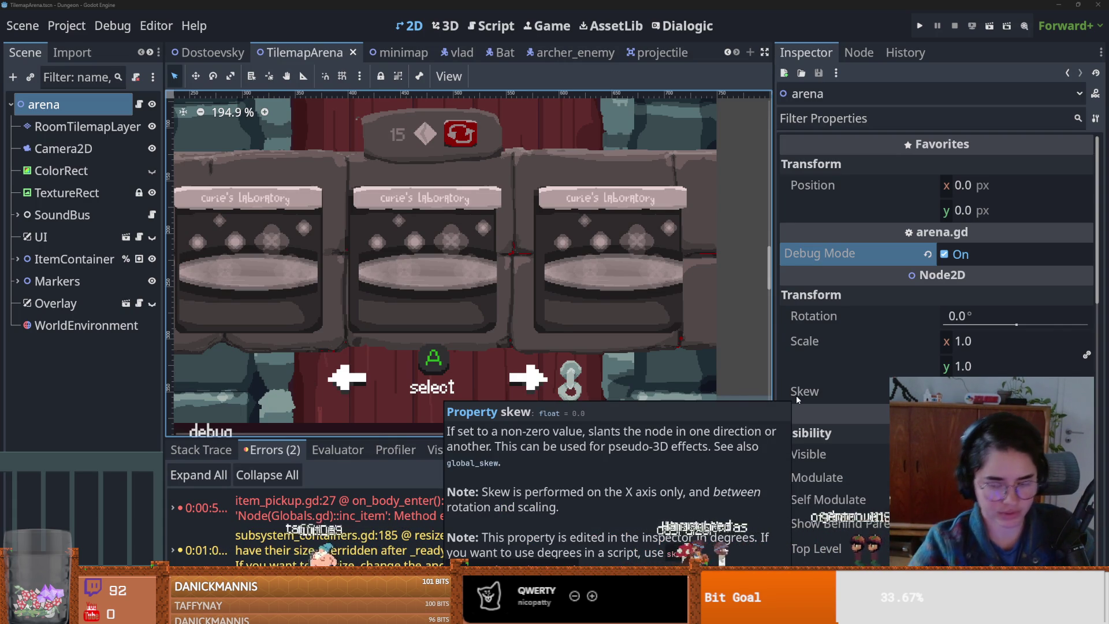
- Run a quick 'e' search in the system search launcher and dismiss it
{"action": "key", "text": "ctrl+shift+p"}
{"action": "type", "text": "elga"}
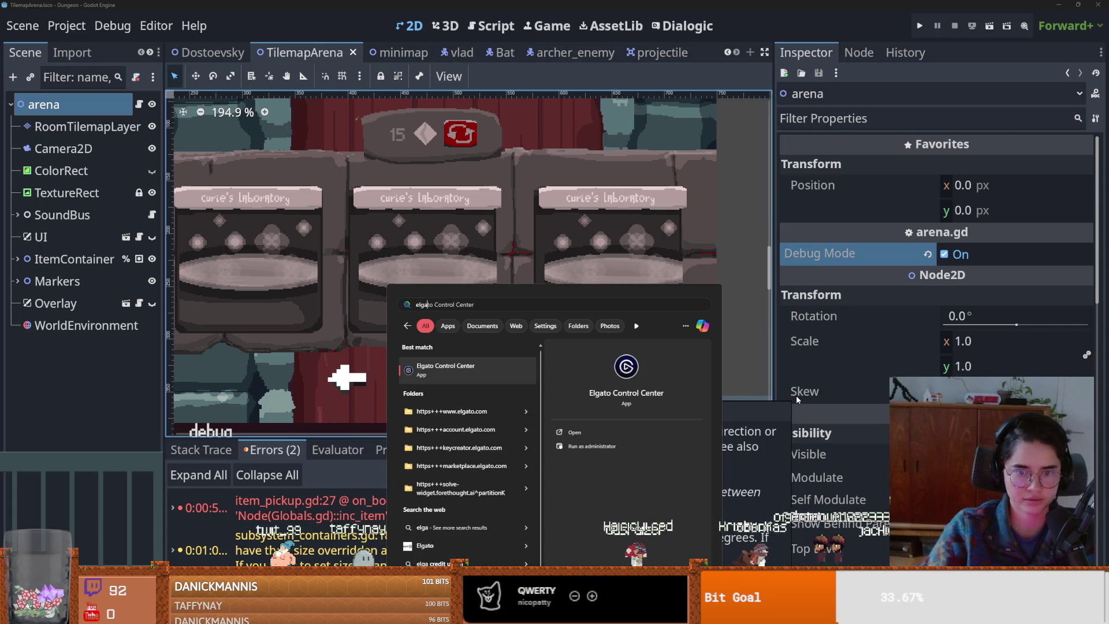
{"action": "key", "text": "Return"}
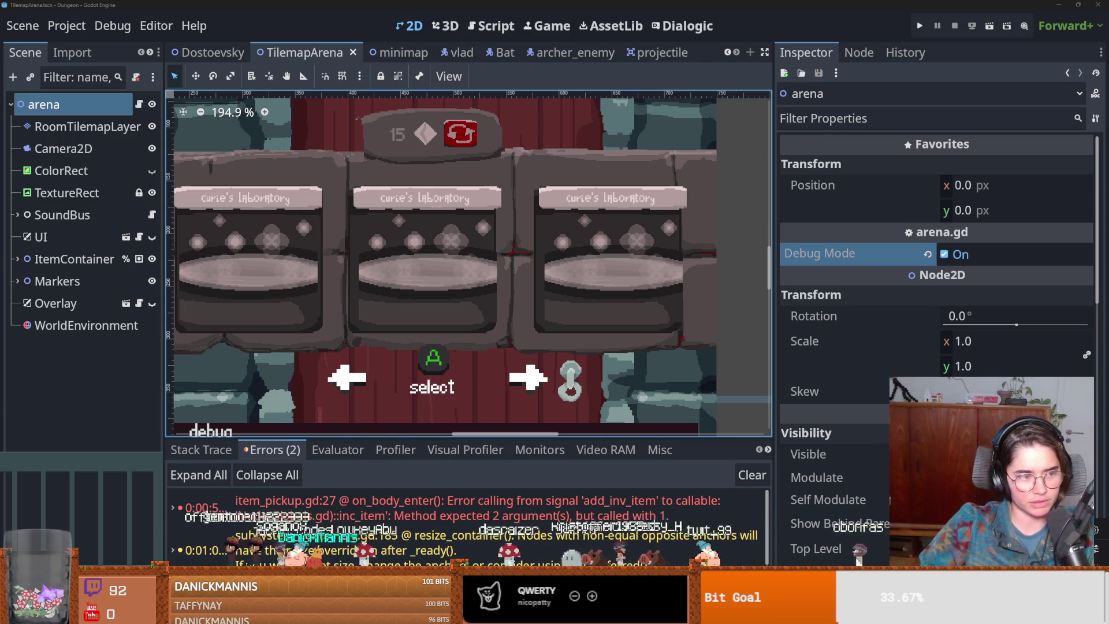
{"action": "scroll", "coordinate": [316, 308], "scroll_direction": "left", "scroll_amount": 2}
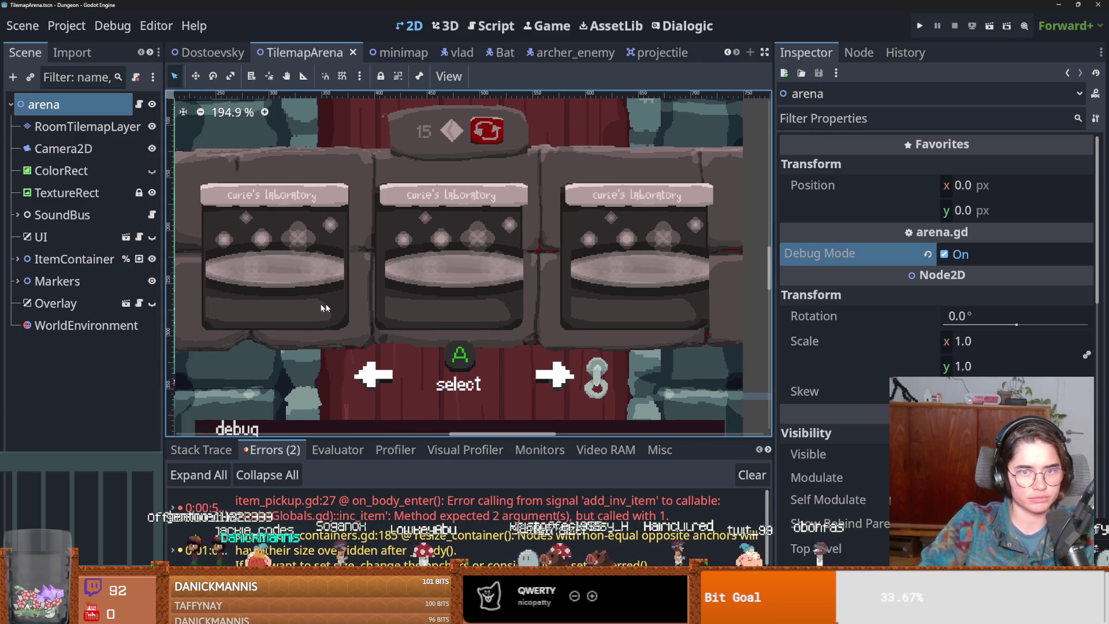
- Save the TilemapArena scene, narrowing the scene tree panel along the way
{"action": "left_click", "coordinate": [475, 287]}
{"action": "key", "text": "ctrl+s"}
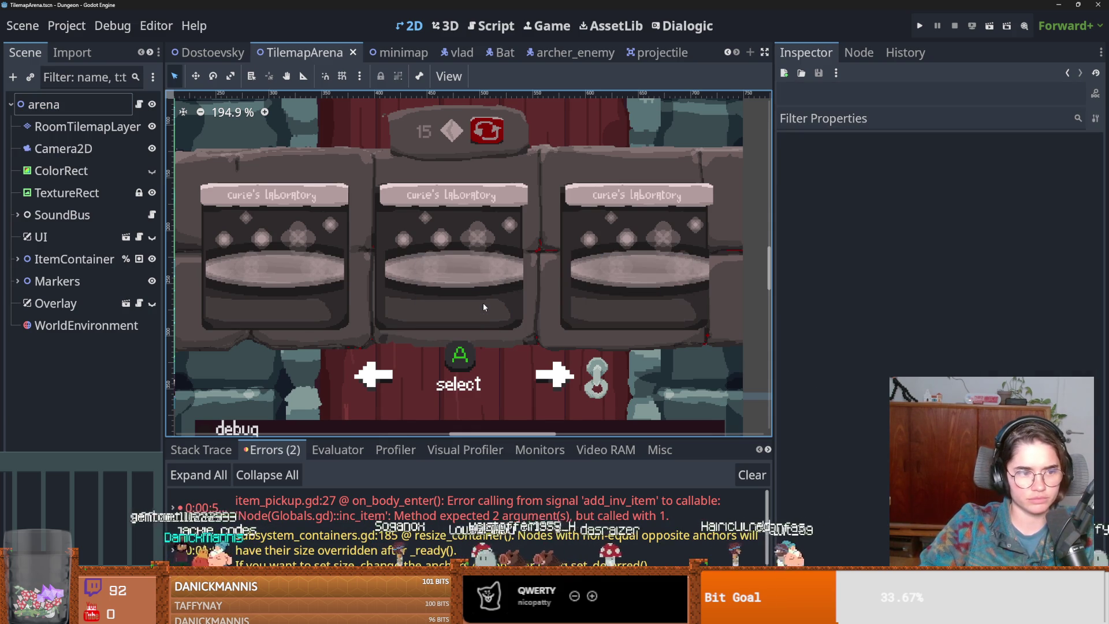
{"action": "scroll", "coordinate": [413, 367], "scroll_direction": "down", "scroll_amount": 4}
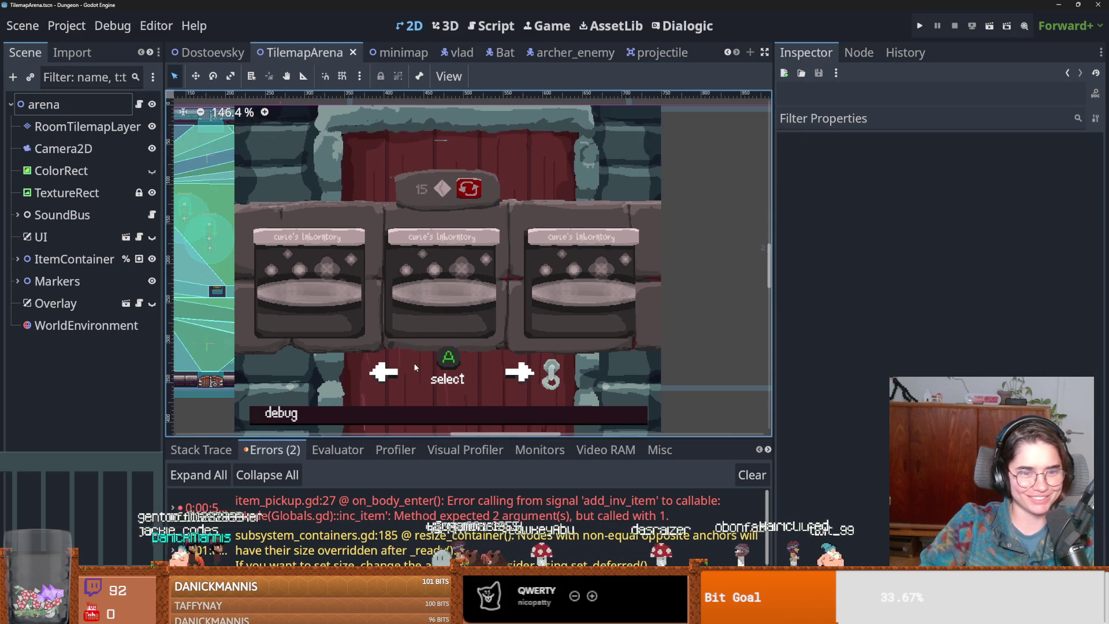
{"action": "key", "text": "ctrl+s"}
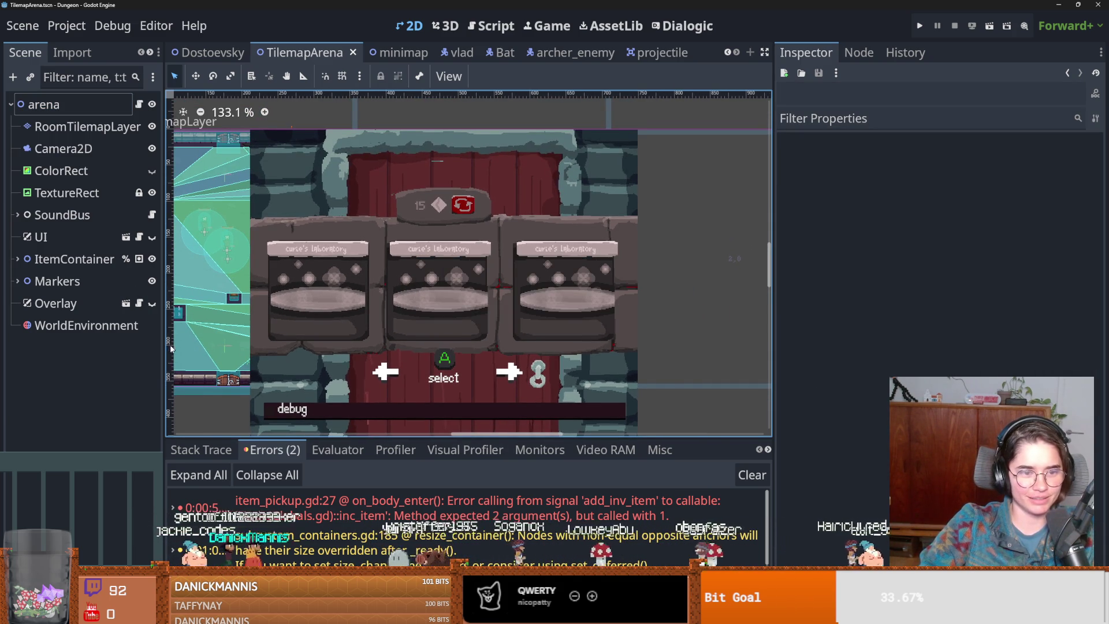
{"action": "left_click_drag", "start_coordinate": [163, 345], "coordinate": [160, 345]}
{"action": "left_click", "coordinate": [86, 325]}
{"action": "key", "text": "ctrl+s"}
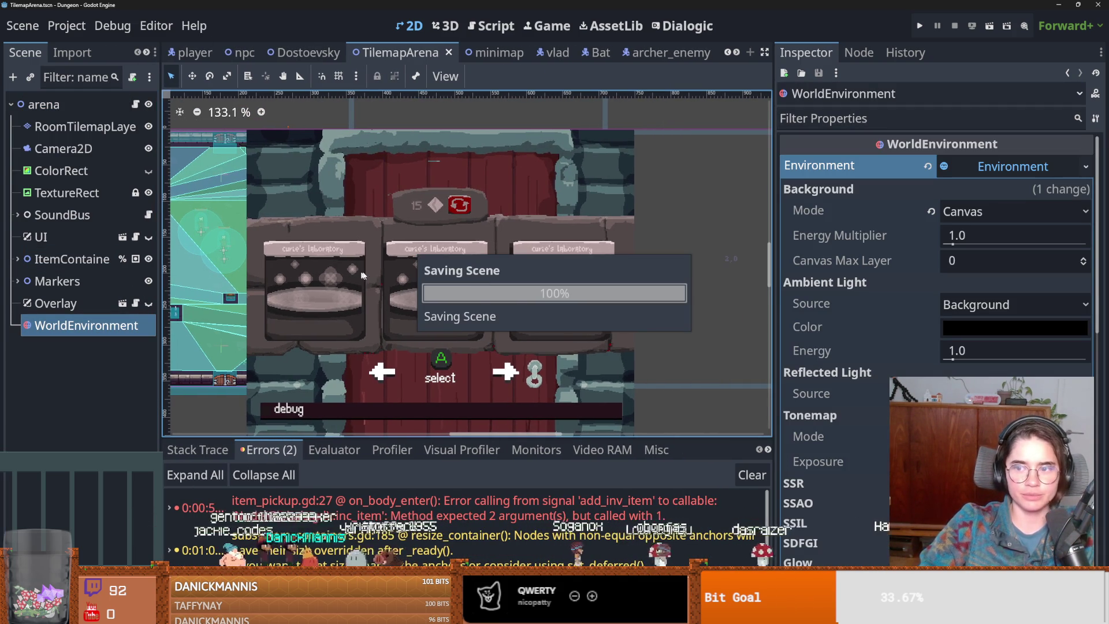
{"action": "key", "text": "ctrl+s"}
{"action": "key", "text": "ctrl+s"}
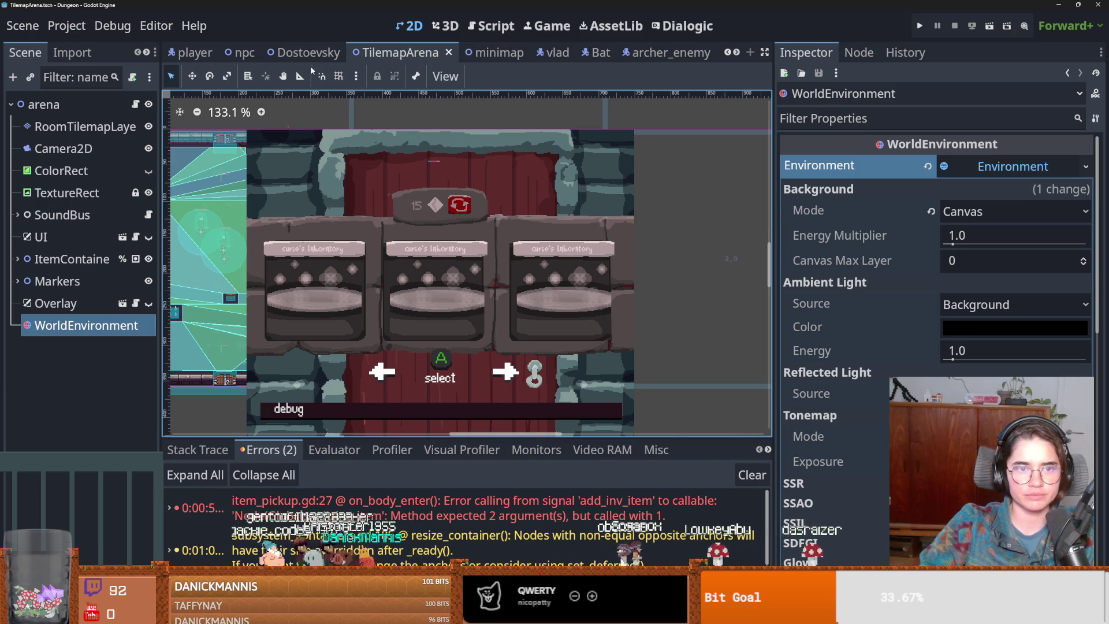
- Open the Bat scene from the Dostoevsky tab, select its root node and save it
{"action": "left_click", "coordinate": [309, 52]}
{"action": "scroll", "coordinate": [375, 274], "scroll_direction": "up", "scroll_amount": 1}
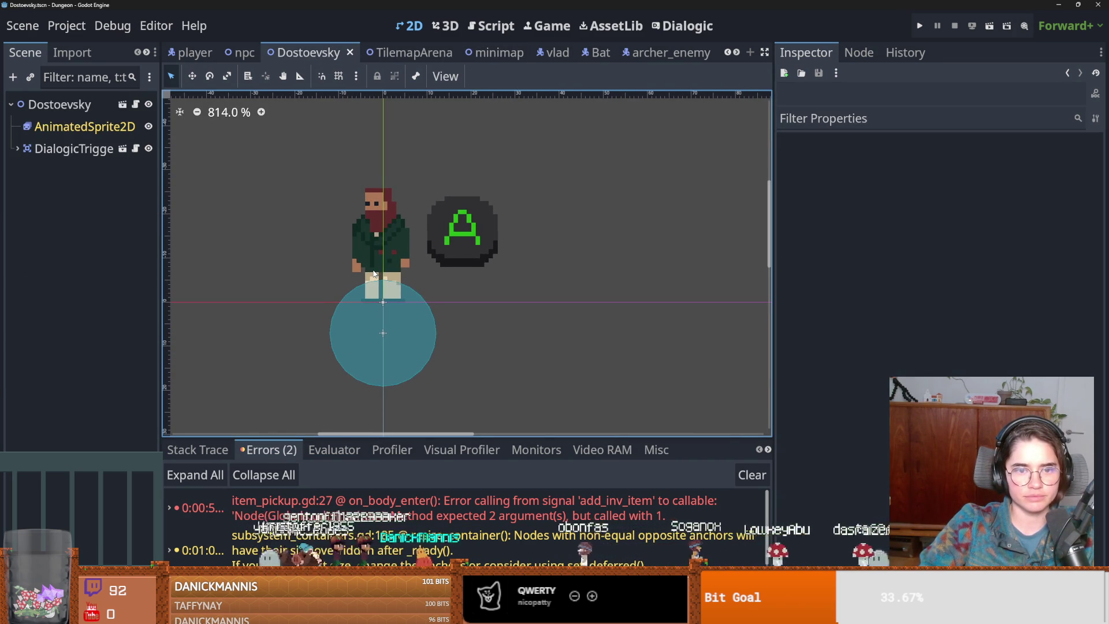
{"action": "left_click", "coordinate": [589, 55]}
{"action": "left_click", "coordinate": [79, 110]}
{"action": "key", "text": "ctrl+s"}
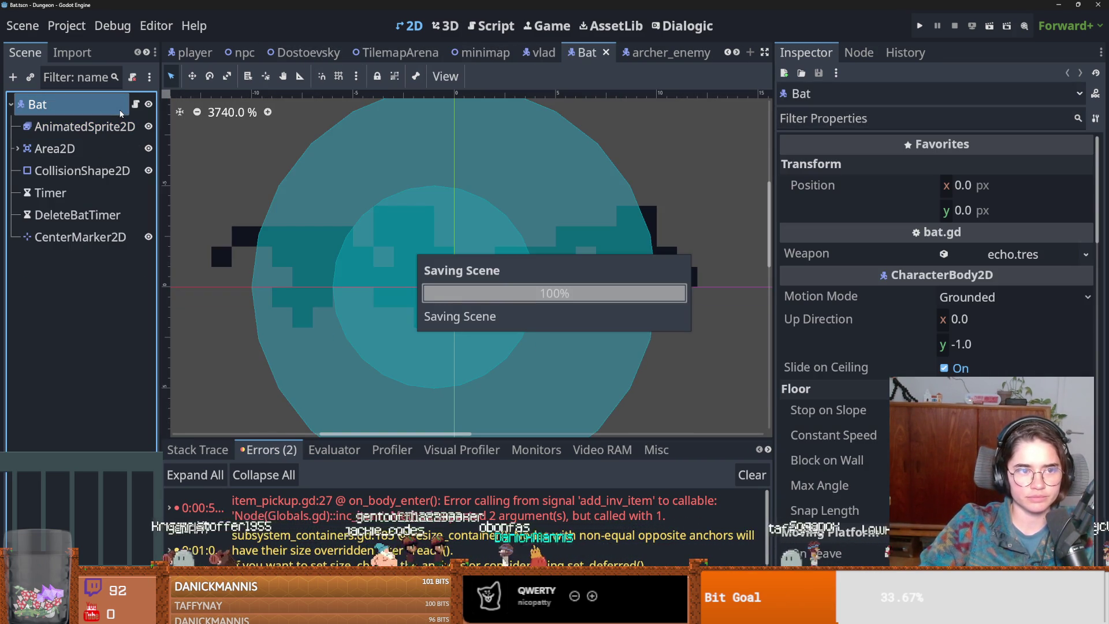
- Commit the five changed files to main with the summary 'projectile', then re-save the Bat scene
{"action": "key", "text": "alt+Tab"}
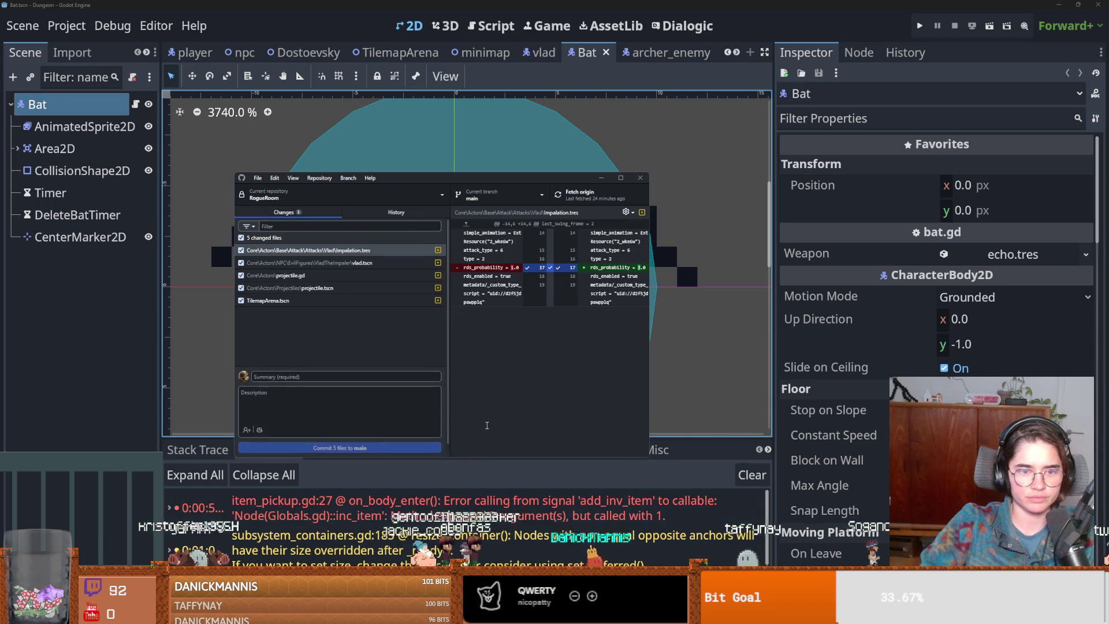
{"action": "left_click", "coordinate": [340, 379]}
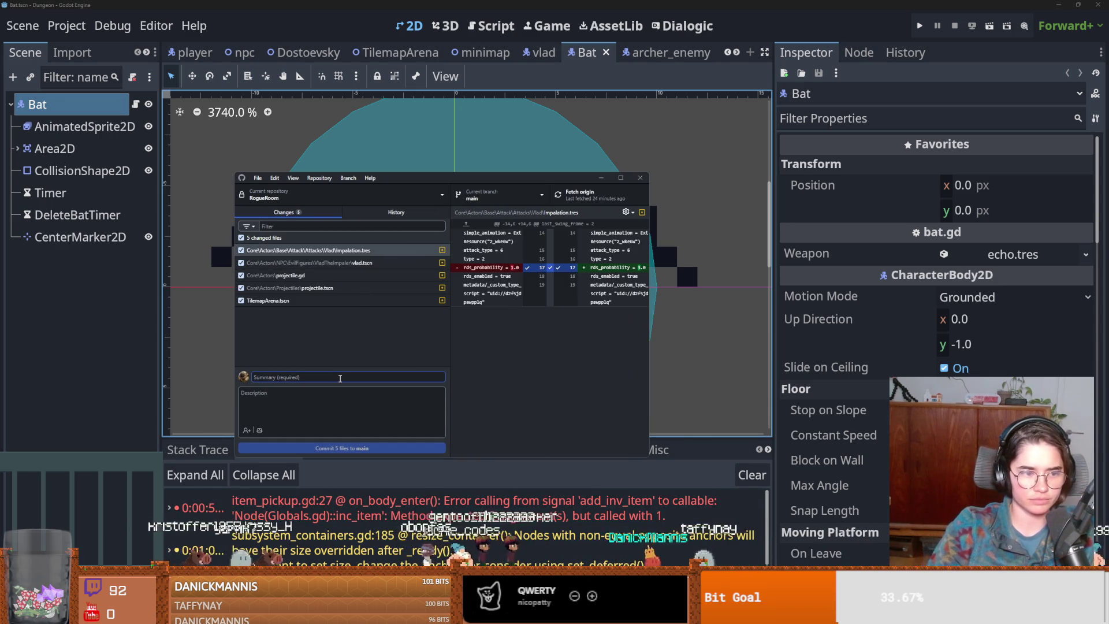
{"action": "type", "text": "projectile"}
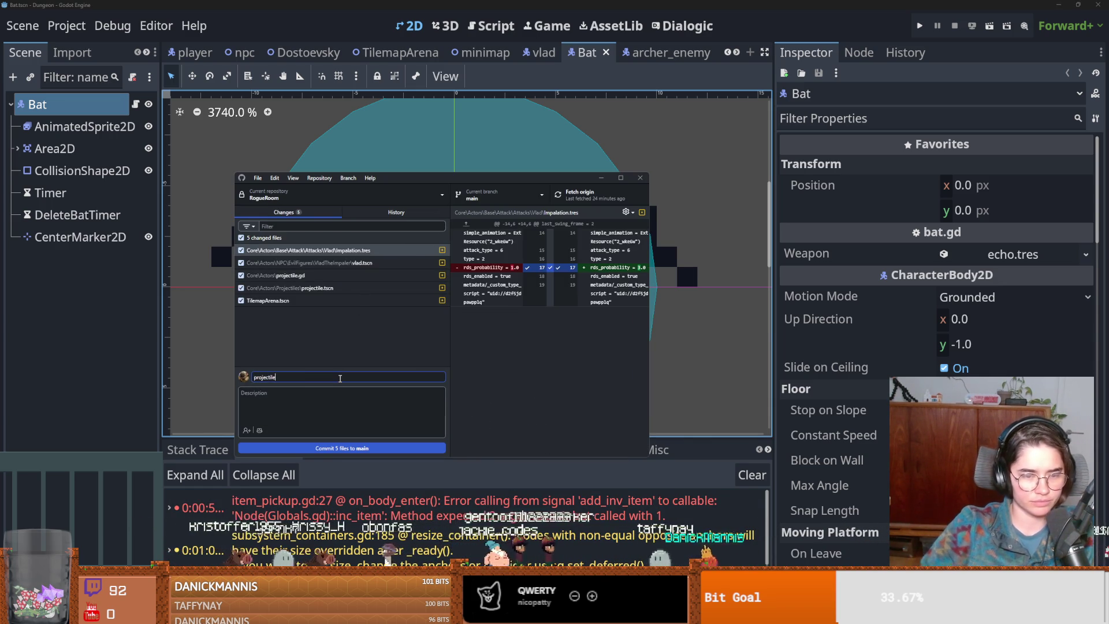
{"action": "key", "text": "ctrl+Return"}
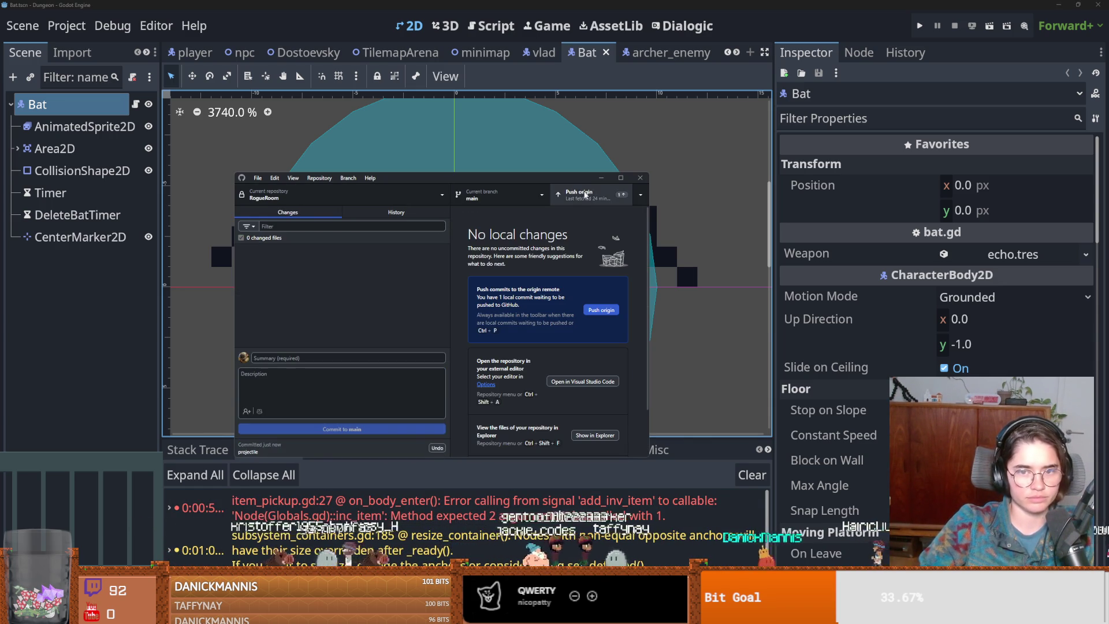
{"action": "left_click", "coordinate": [327, 147]}
{"action": "key", "text": "ctrl+s"}
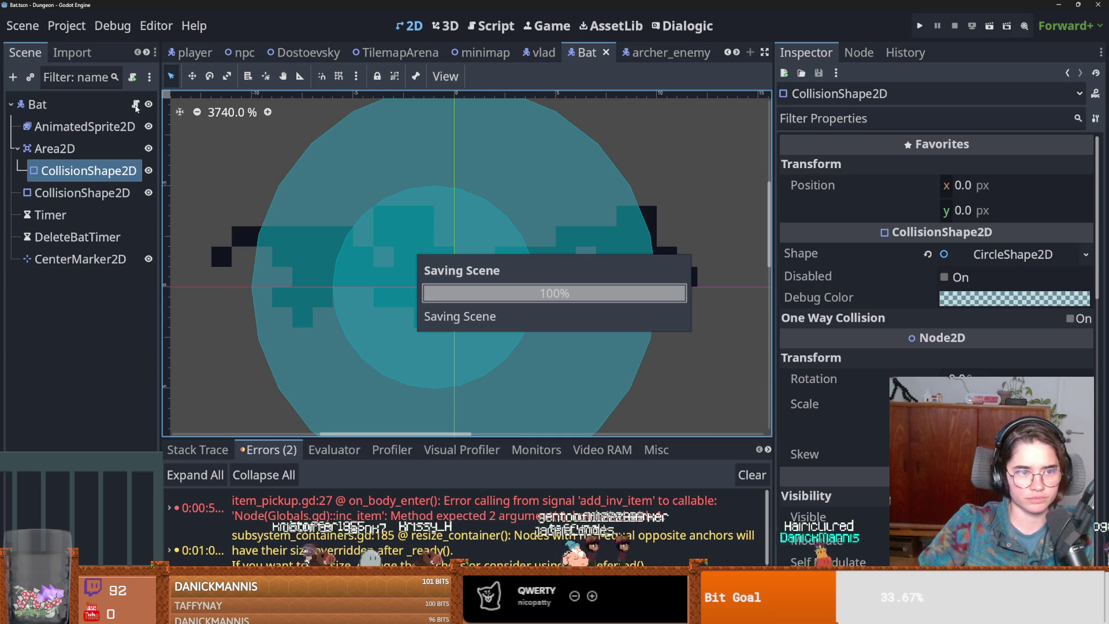
- Open bat.gd and highlight where run_away and random_position are used
{"action": "key", "text": "ctrl+F3"}
{"action": "scroll", "coordinate": [338, 308], "scroll_direction": "down", "scroll_amount": 1}
{"action": "scroll", "coordinate": [337, 309], "scroll_direction": "up", "scroll_amount": 1}
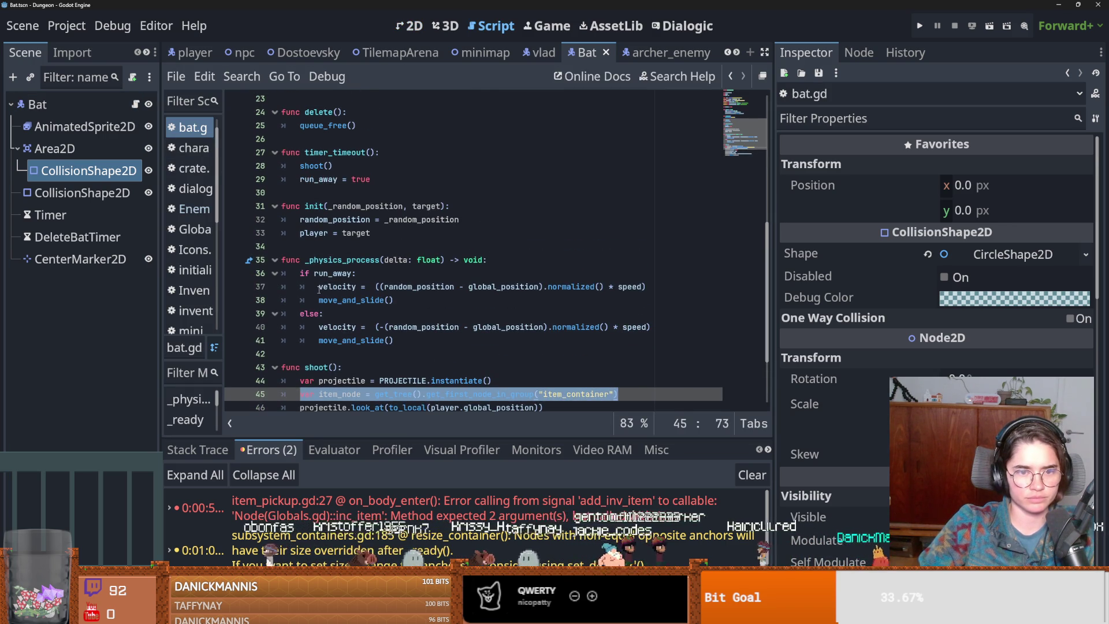
{"action": "double_click", "coordinate": [326, 275]}
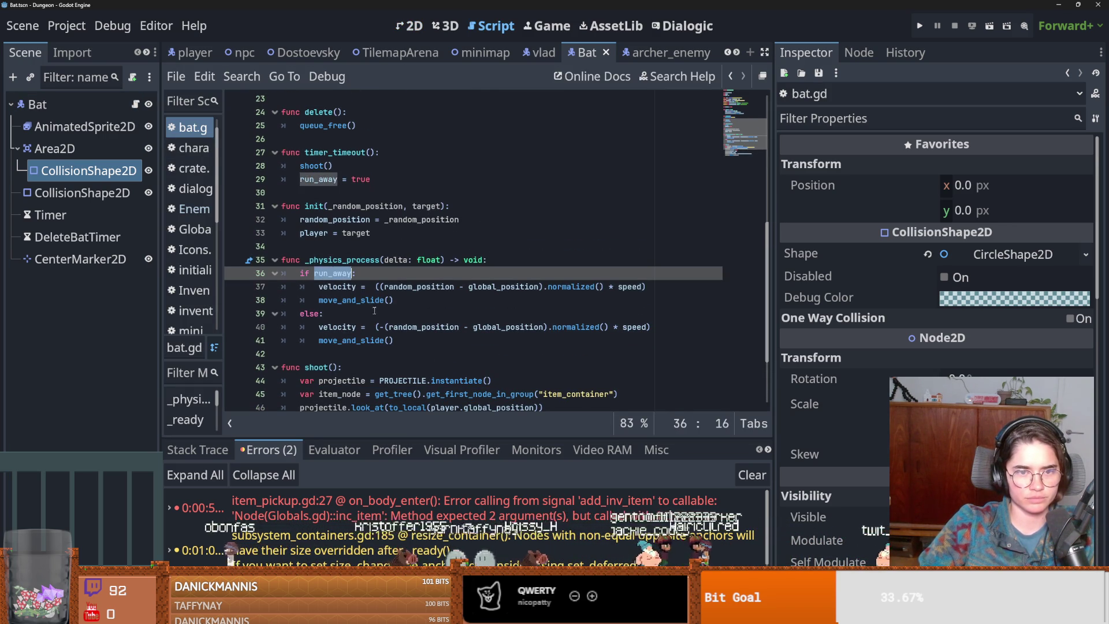
{"action": "scroll", "coordinate": [374, 310], "scroll_direction": "up", "scroll_amount": 3}
{"action": "scroll", "coordinate": [375, 311], "scroll_direction": "up", "scroll_amount": 5}
{"action": "scroll", "coordinate": [370, 318], "scroll_direction": "down", "scroll_amount": 7}
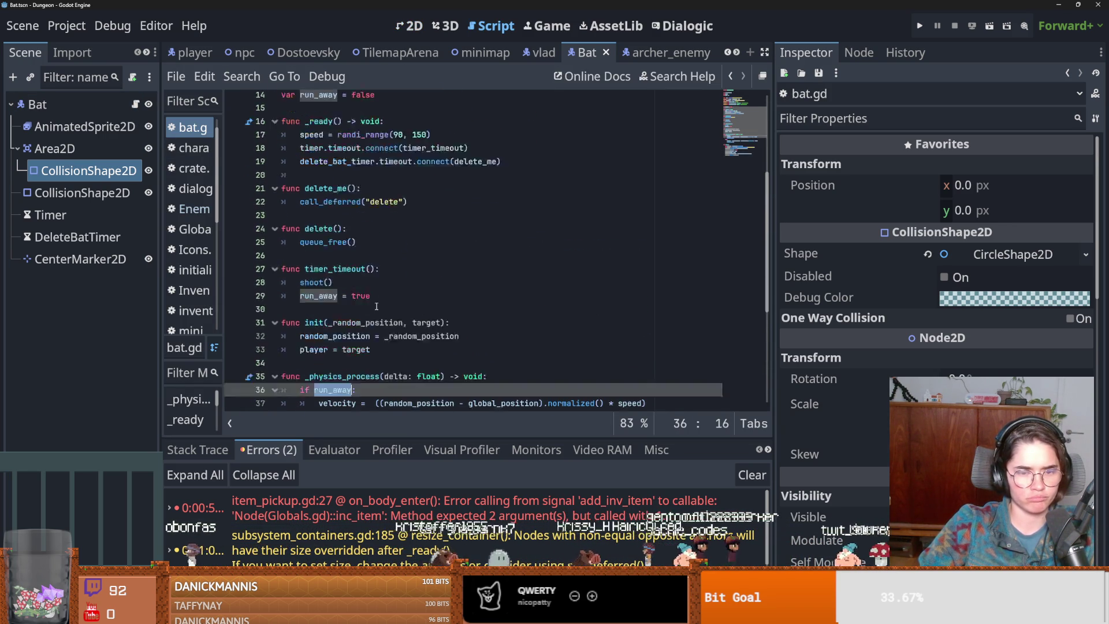
{"action": "left_click", "coordinate": [355, 327]}
{"action": "double_click", "coordinate": [413, 327]}
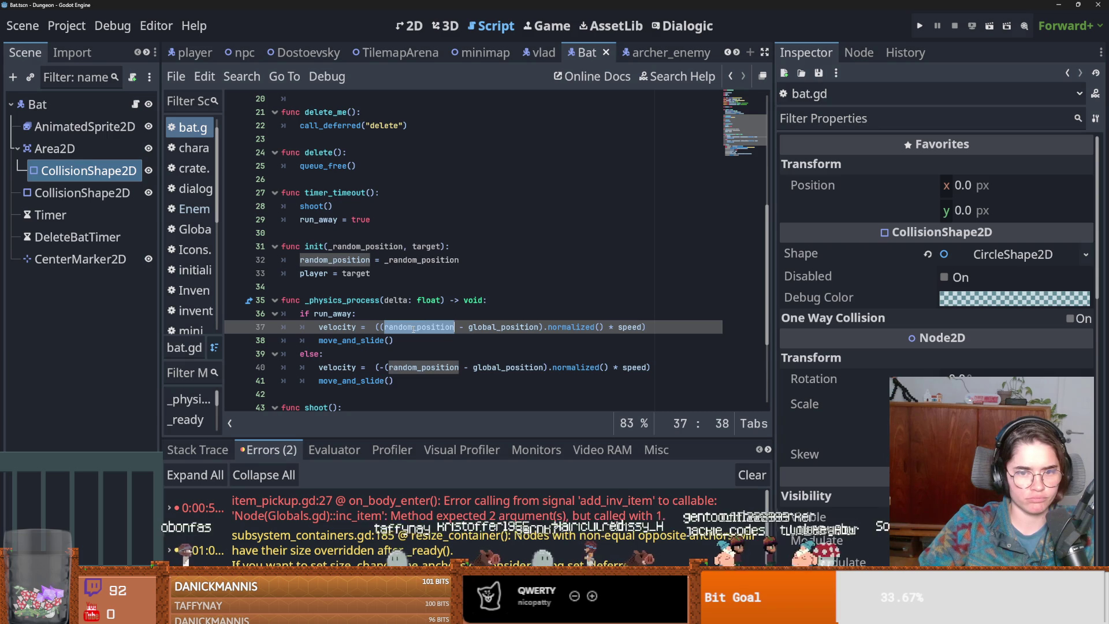
{"action": "scroll", "coordinate": [471, 342], "scroll_direction": "down", "scroll_amount": 1}
{"action": "left_click", "coordinate": [379, 327]}
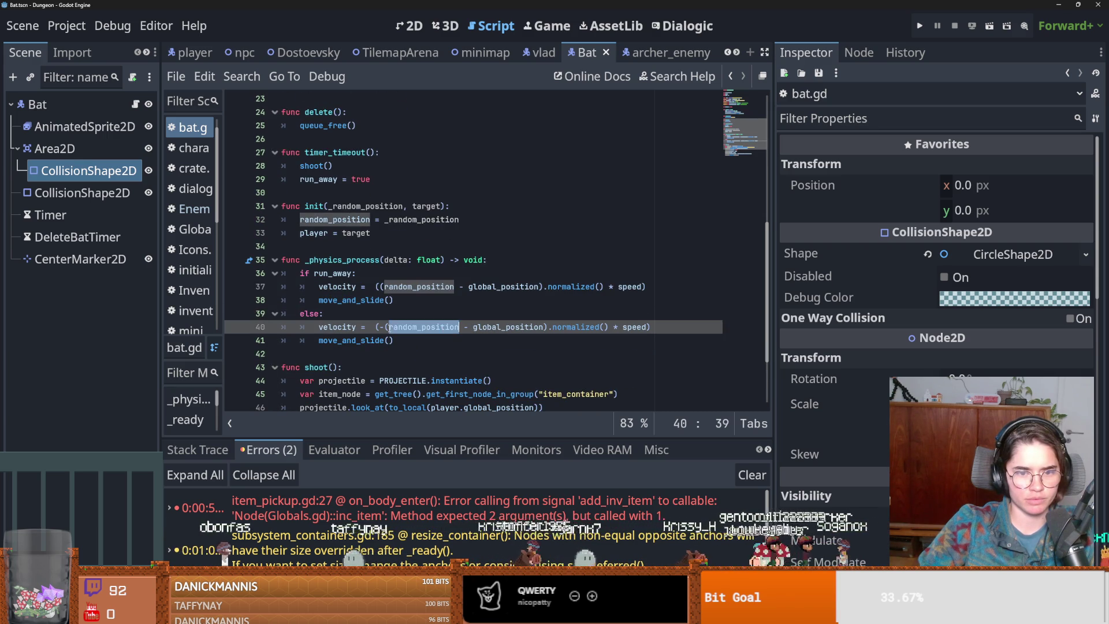
- Trace the velocity, random_position, target and player usages in the bat's movement code
{"action": "left_click", "coordinate": [363, 277]}
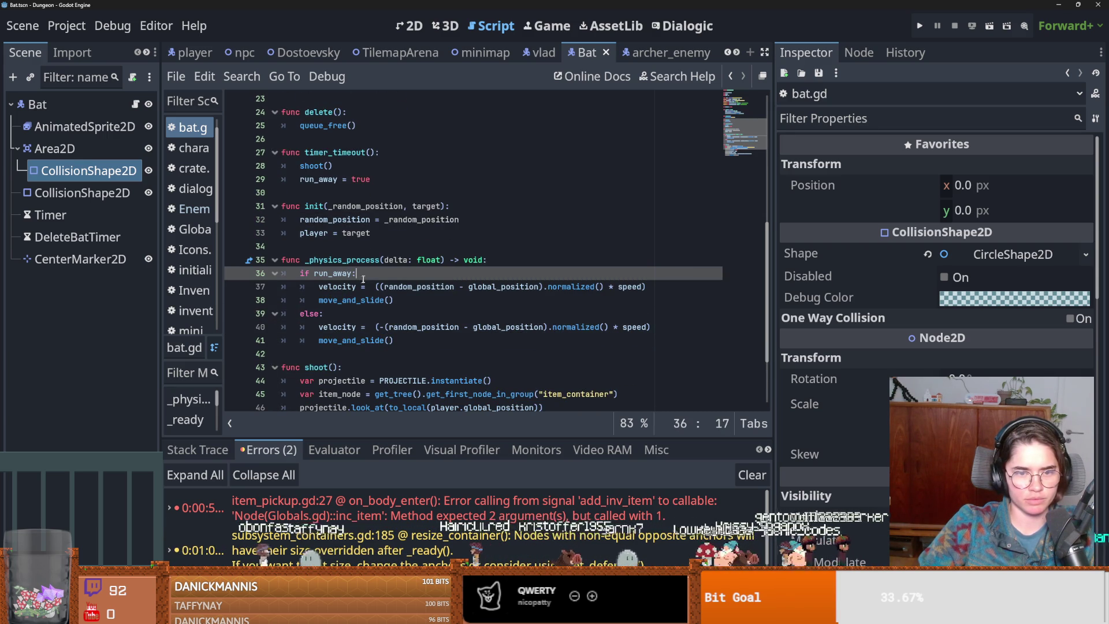
{"action": "left_click", "coordinate": [377, 287]}
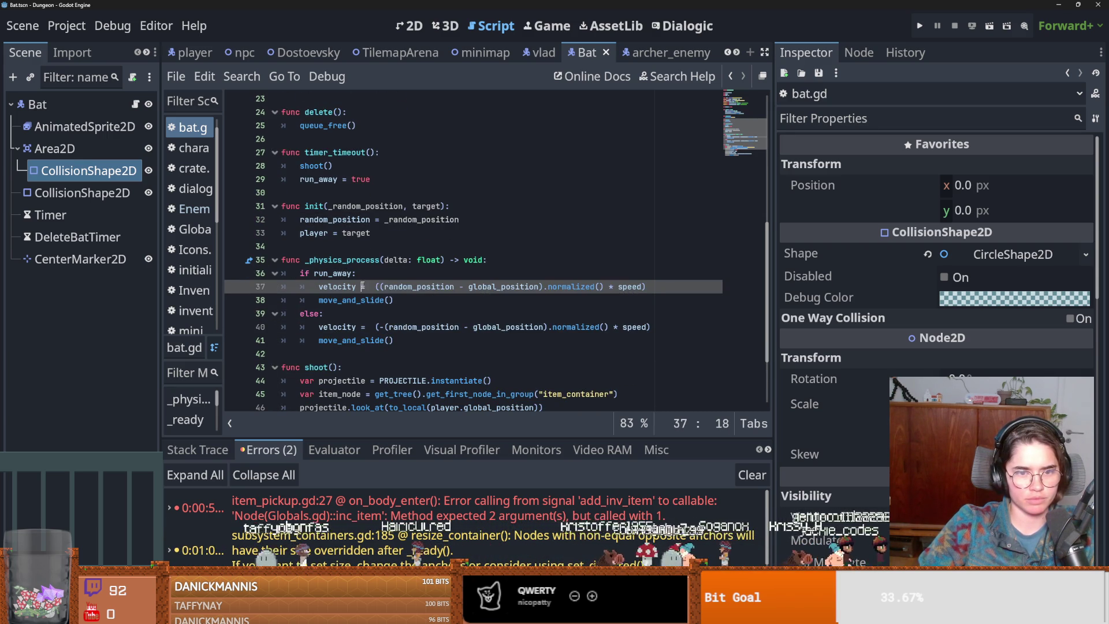
{"action": "double_click", "coordinate": [341, 287]}
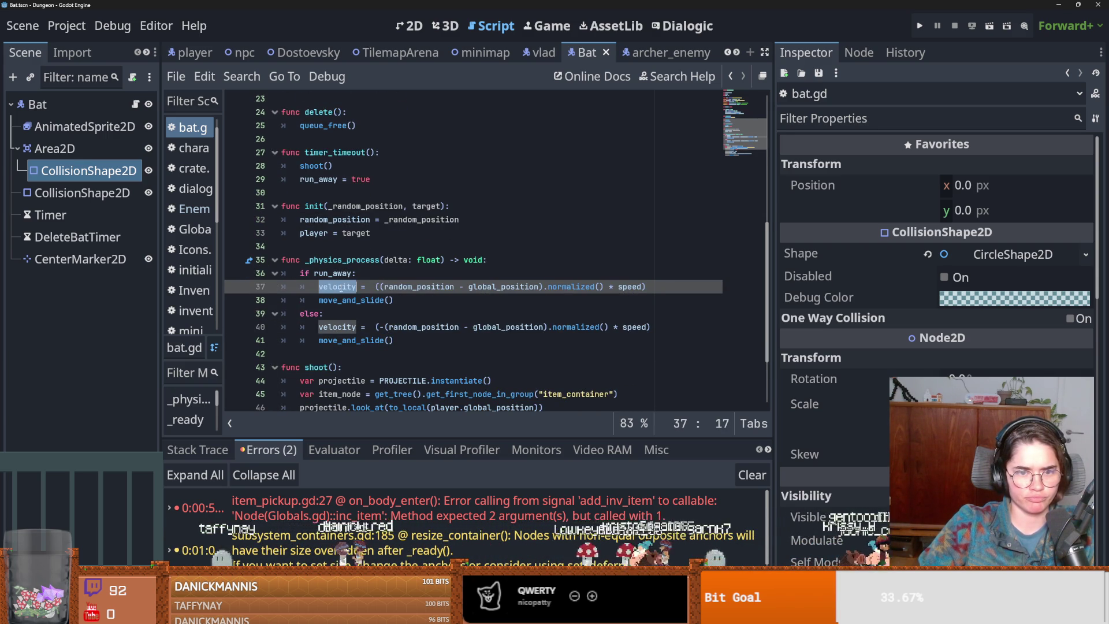
{"action": "double_click", "coordinate": [427, 287]}
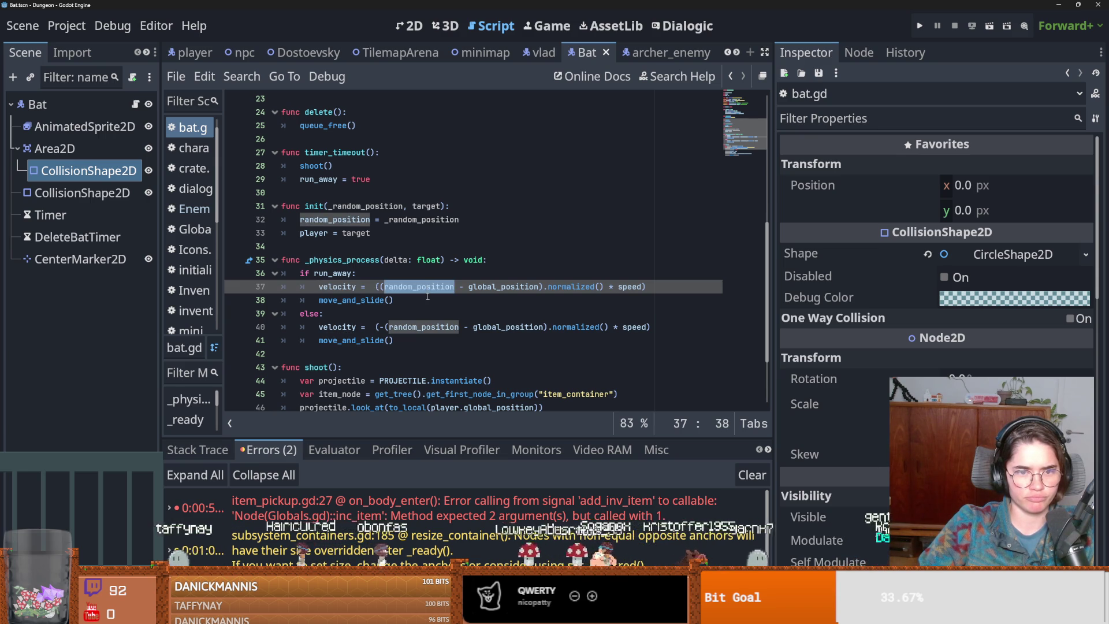
{"action": "double_click", "coordinate": [428, 207]}
{"action": "double_click", "coordinate": [325, 234]}
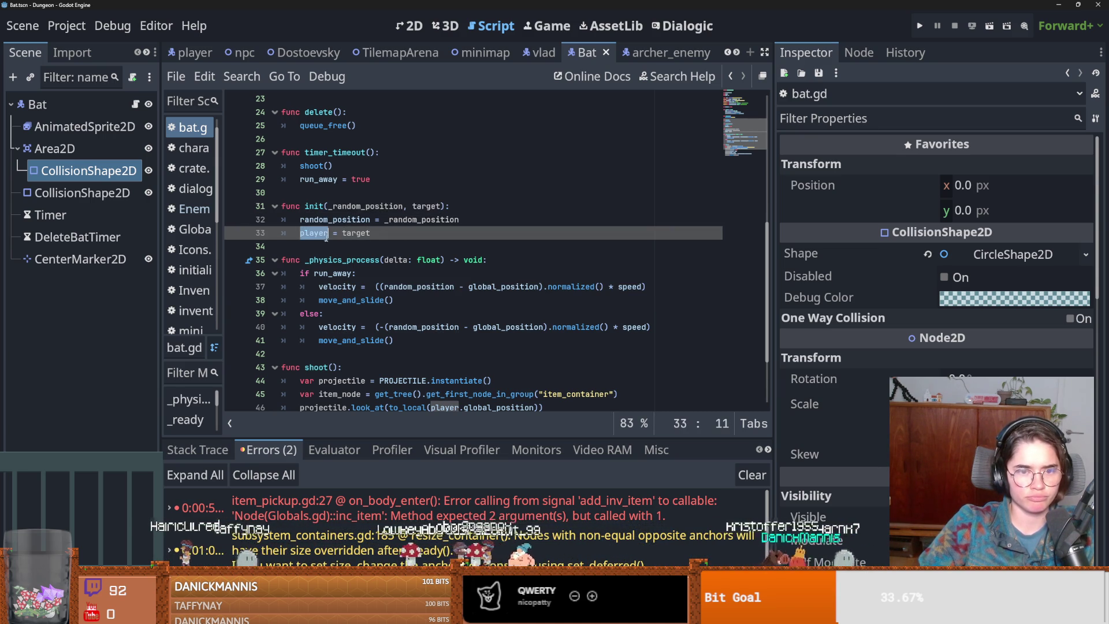
{"action": "scroll", "coordinate": [403, 333], "scroll_direction": "down", "scroll_amount": 3}
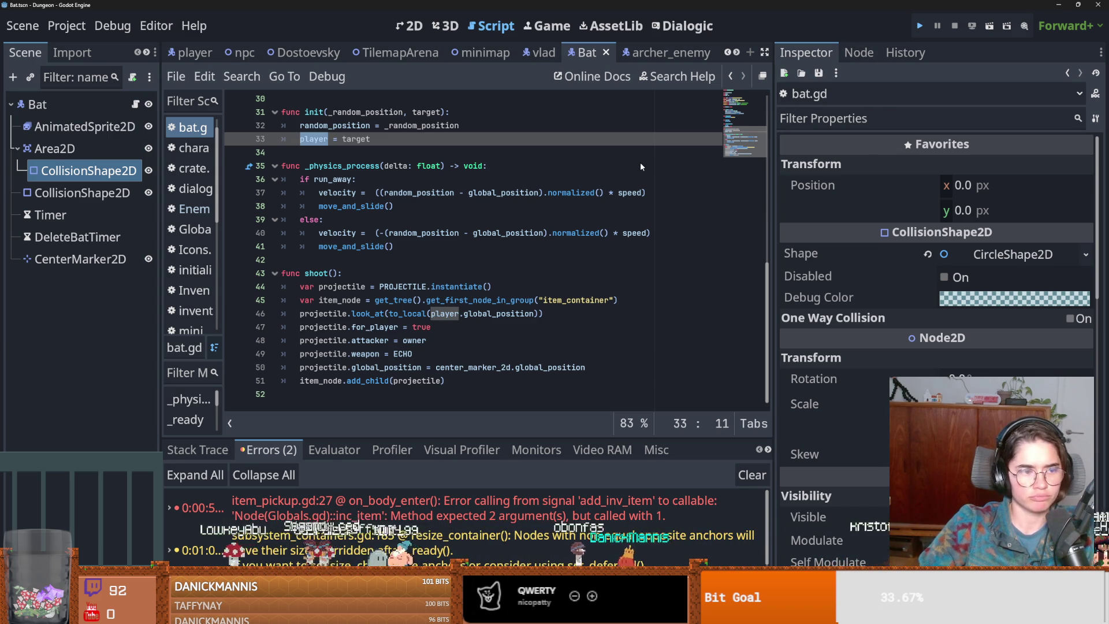
{"action": "key", "text": "F5"}
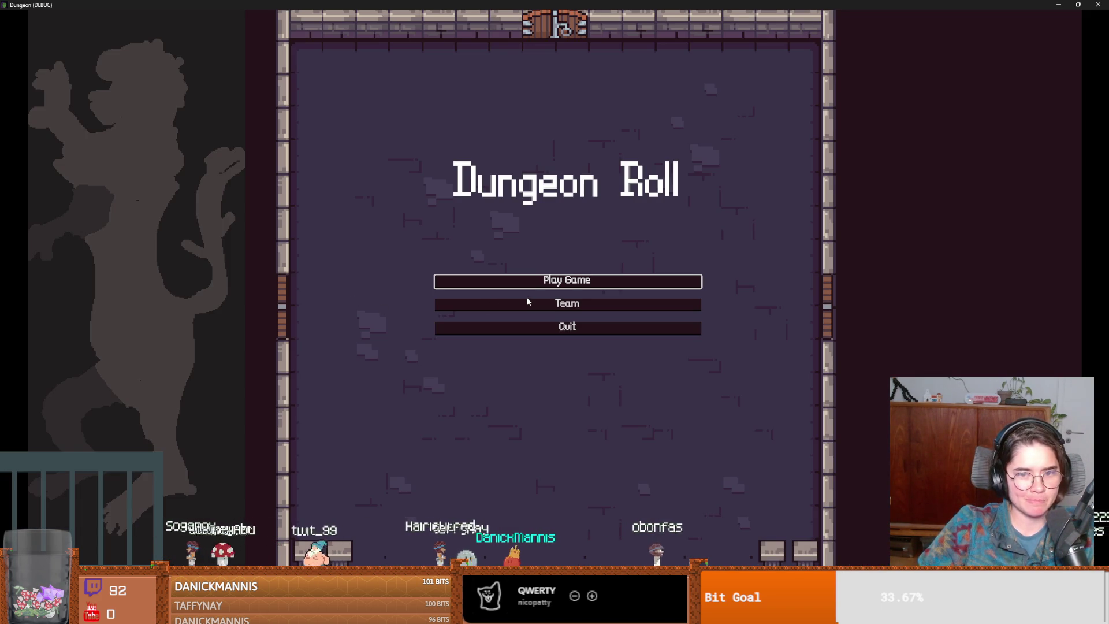
- Start a new game as the Warrior and teleport with the tp_to_before_boss console command
{"action": "left_click", "coordinate": [532, 283]}
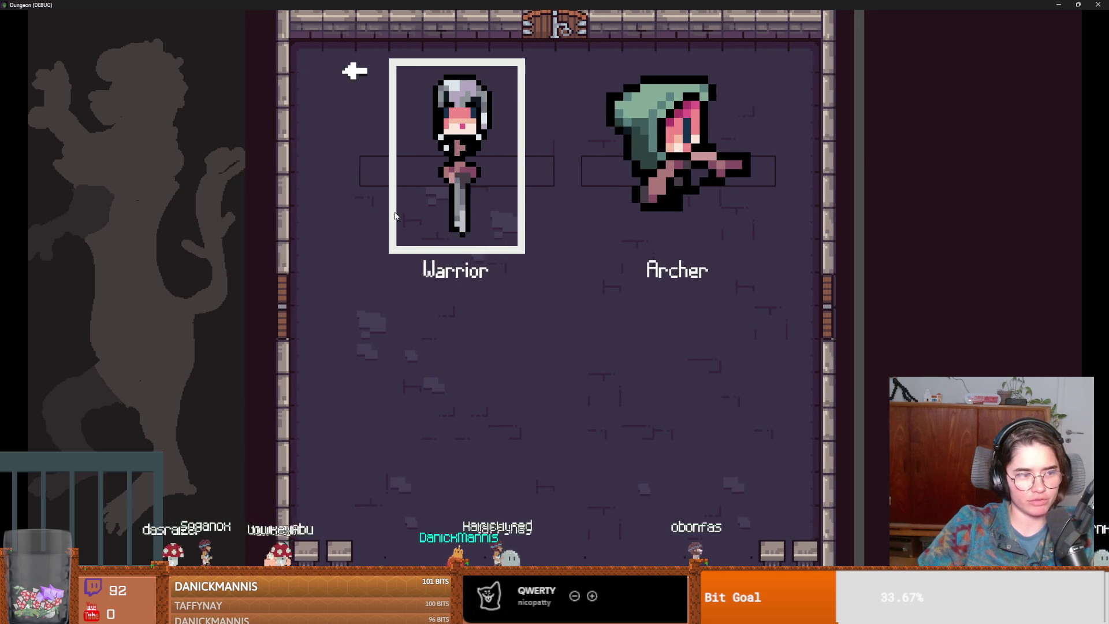
{"action": "left_click", "coordinate": [493, 259]}
{"action": "key", "text": "grave"}
{"action": "type", "text": "t"}
{"action": "key", "text": "Tab"}
{"action": "key", "text": "Return"}
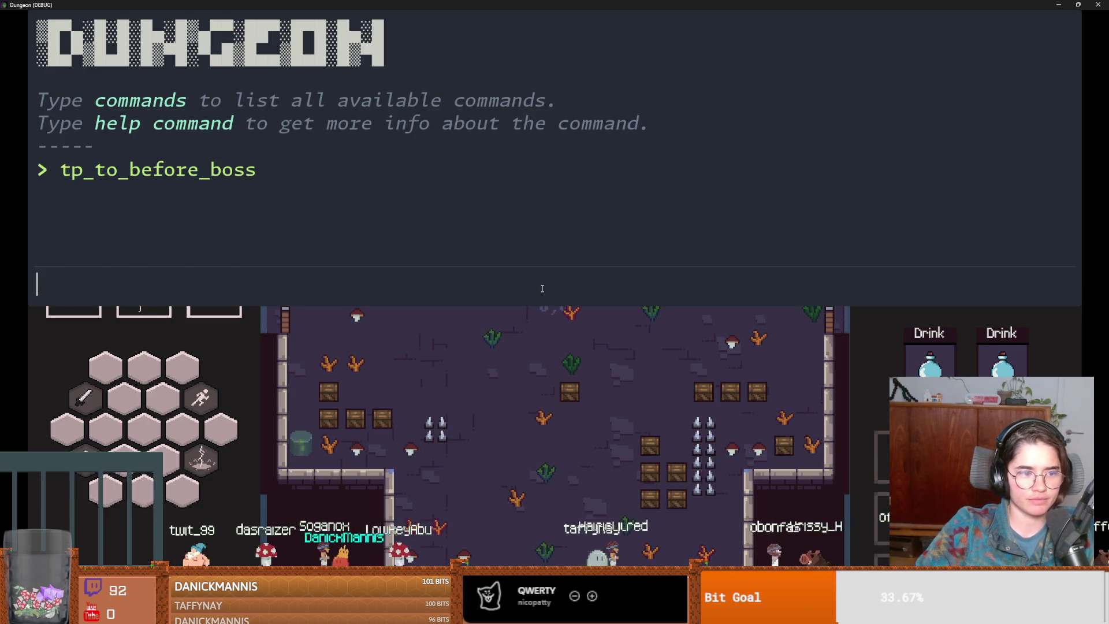
{"action": "key", "text": "grave"}
- Walk the knight down into Vlad's boss room and dismiss his dialogue
{"action": "key", "text": "a"}
{"action": "key", "text": "s"}
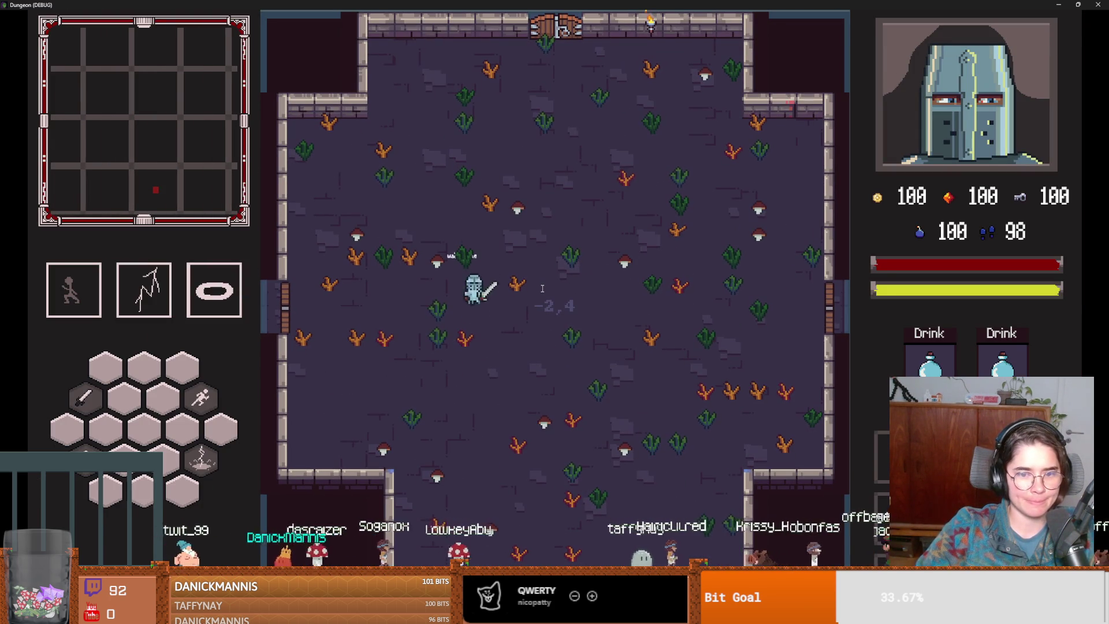
{"action": "key", "text": "space"}
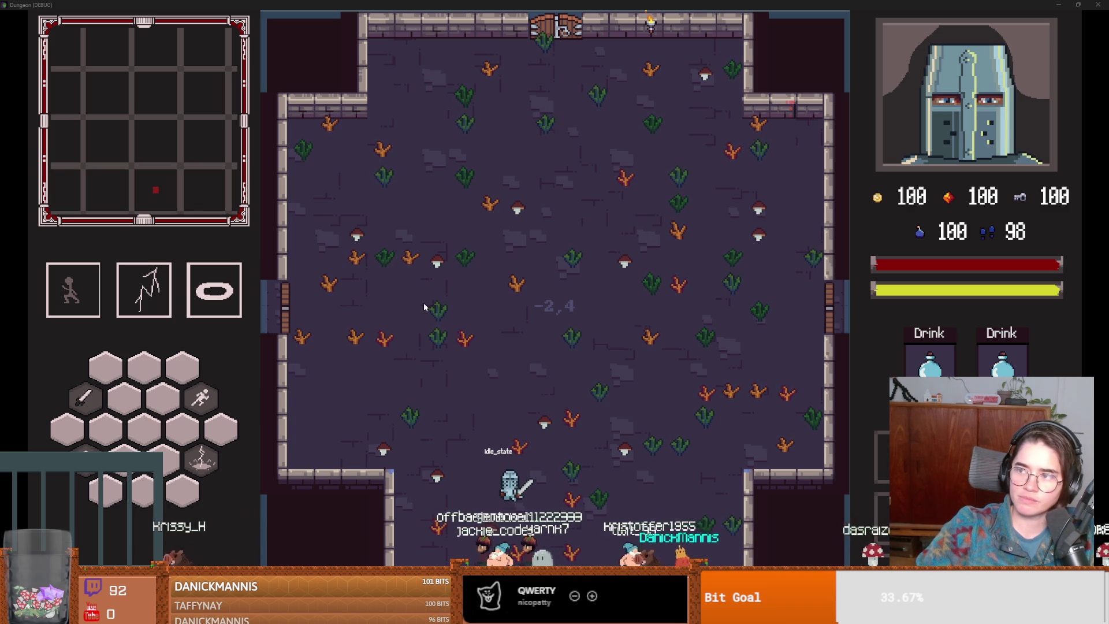
{"action": "left_click", "coordinate": [471, 319]}
{"action": "key", "text": "s"}
{"action": "key", "text": "d"}
{"action": "key", "text": "s"}
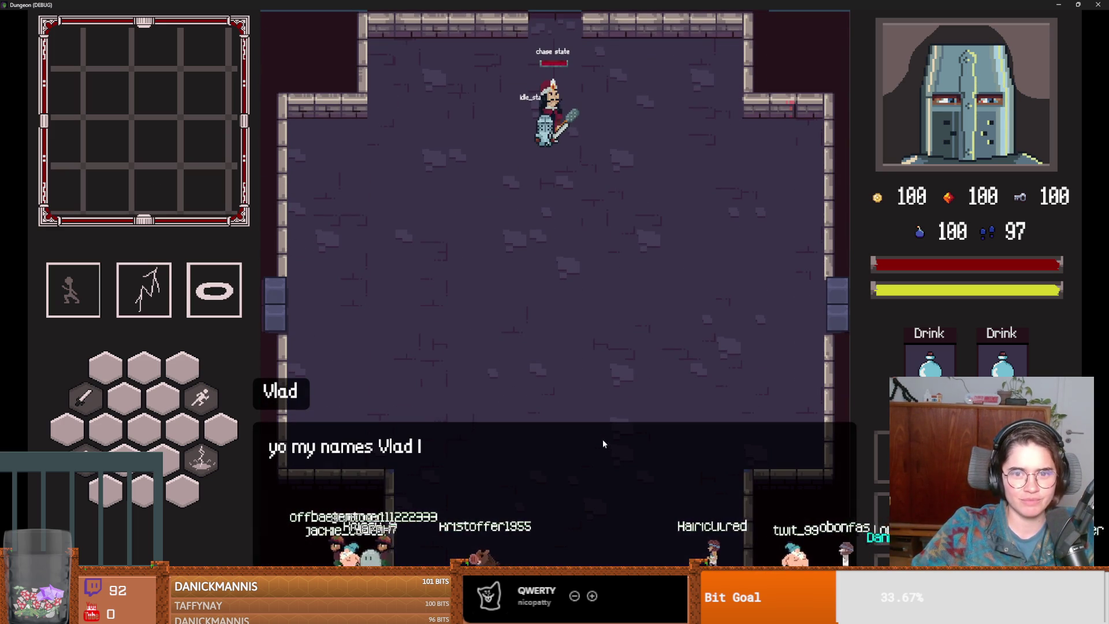
{"action": "left_click", "coordinate": [539, 467]}
{"action": "key", "text": "s"}
- Dodge and dash around Vlad during the boss fight, then close the running game
{"action": "key", "text": "d"}
{"action": "key", "text": "w"}
{"action": "key", "text": "space"}
{"action": "key", "text": "a"}
{"action": "key", "text": "s"}
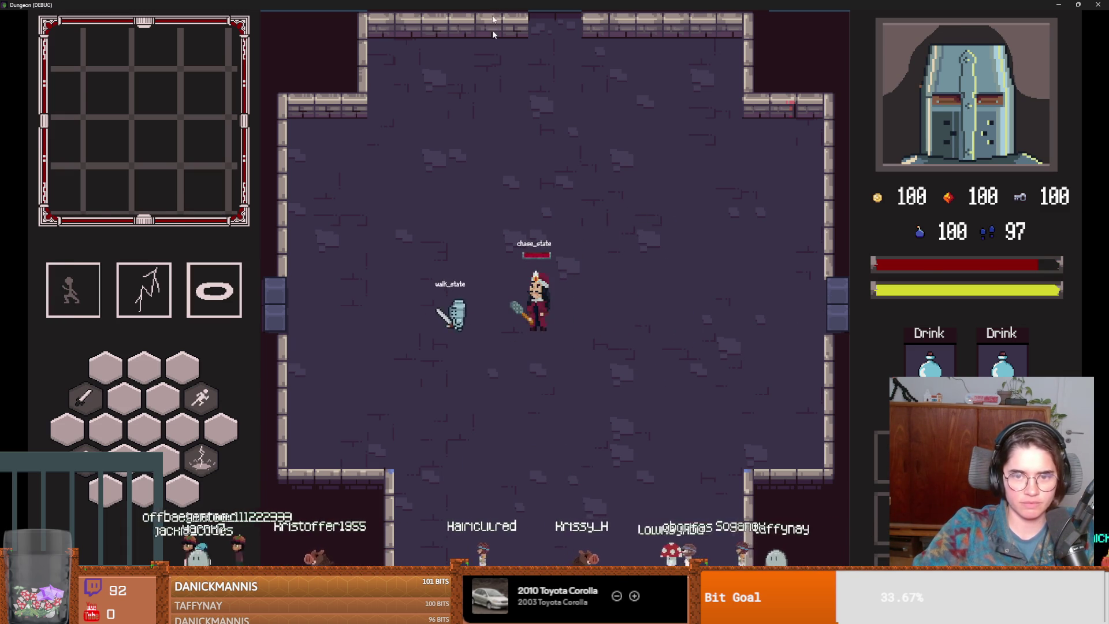
{"action": "key", "text": "super+Down"}
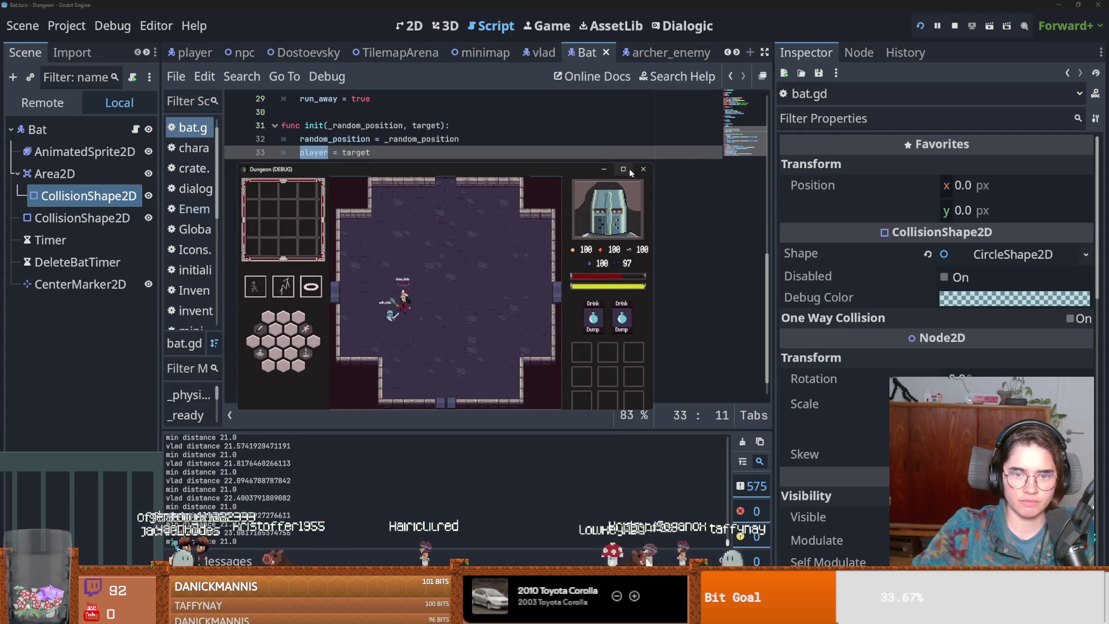
{"action": "left_click", "coordinate": [628, 169]}
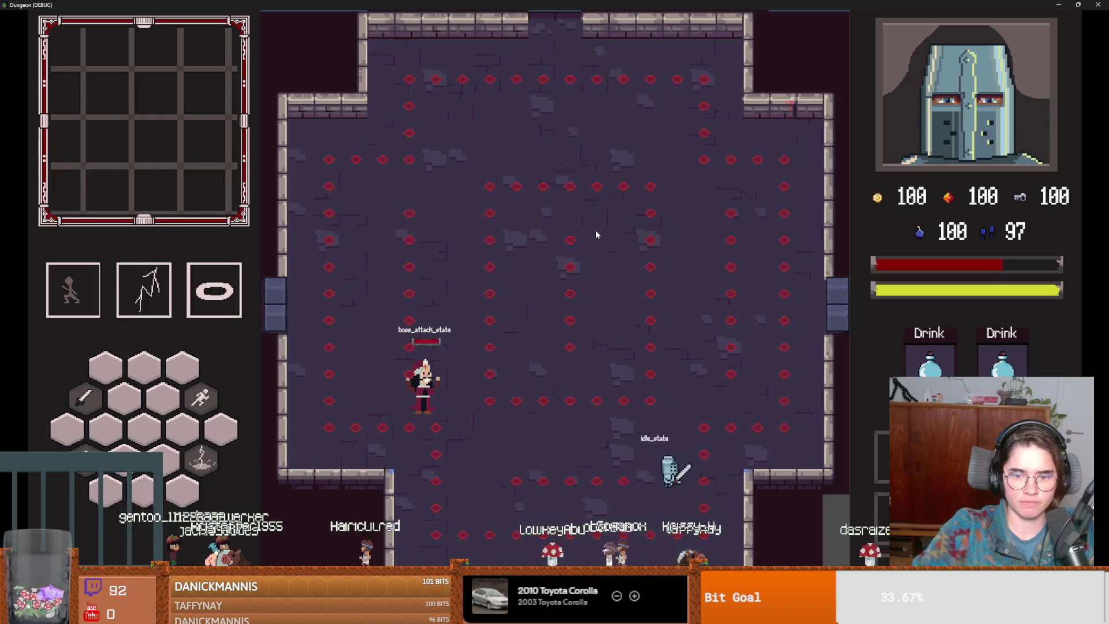
{"action": "key", "text": "w"}
{"action": "key", "text": "space"}
{"action": "key", "text": "a"}
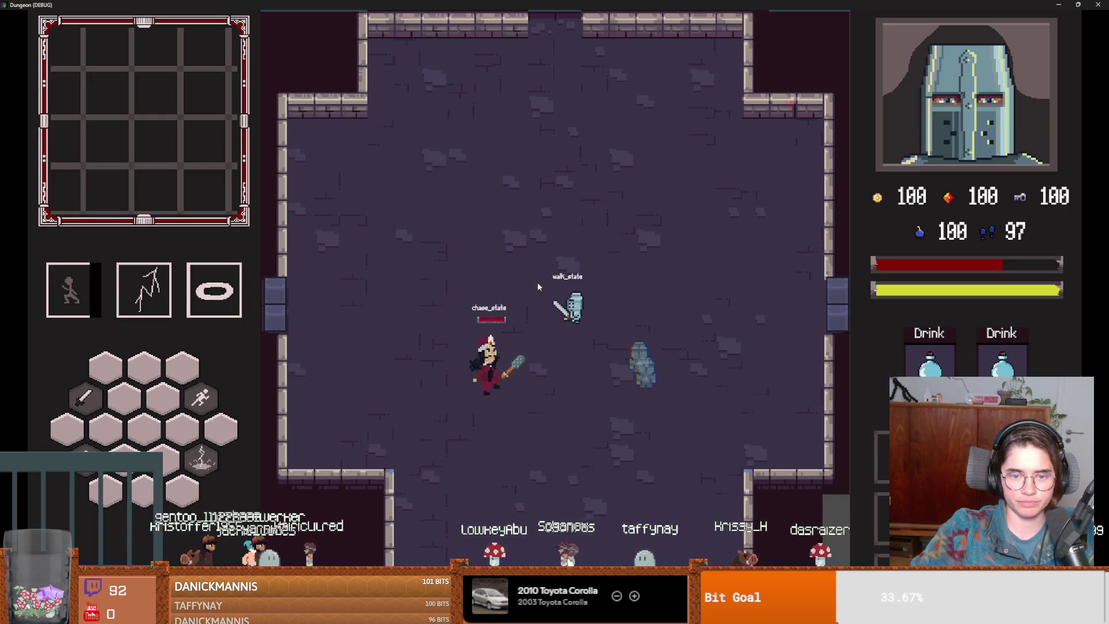
{"action": "key", "text": "space"}
{"action": "key", "text": "s"}
{"action": "key", "text": "d"}
{"action": "key", "text": "space"}
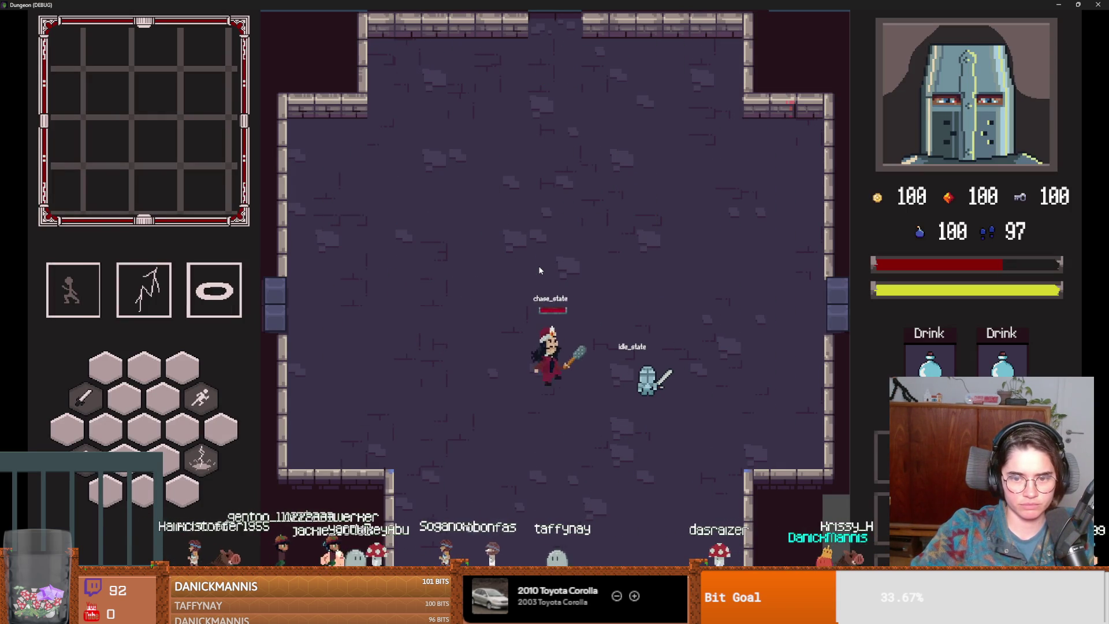
{"action": "key", "text": "w"}
{"action": "key", "text": "space"}
{"action": "key", "text": "a"}
{"action": "key", "text": "s"}
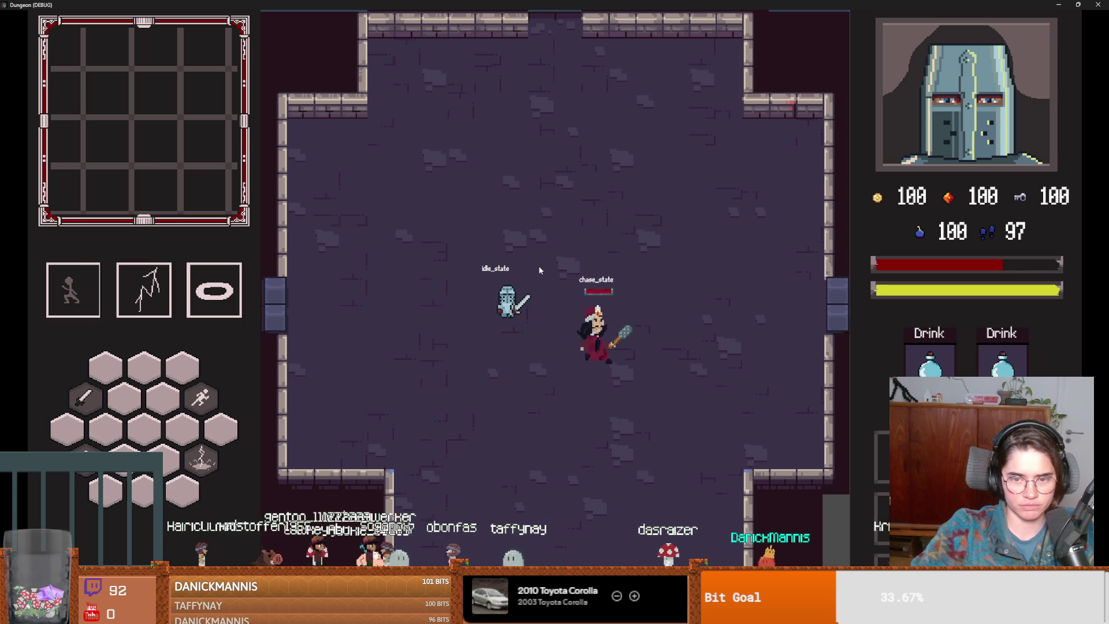
{"action": "key", "text": "a"}
{"action": "key", "text": "space"}
{"action": "key", "text": "s"}
{"action": "key", "text": "w"}
{"action": "key", "text": "d"}
{"action": "key", "text": "s"}
{"action": "key", "text": "d"}
{"action": "key", "text": "d"}
{"action": "key", "text": "w"}
{"action": "key", "text": "a"}
{"action": "key", "text": "s"}
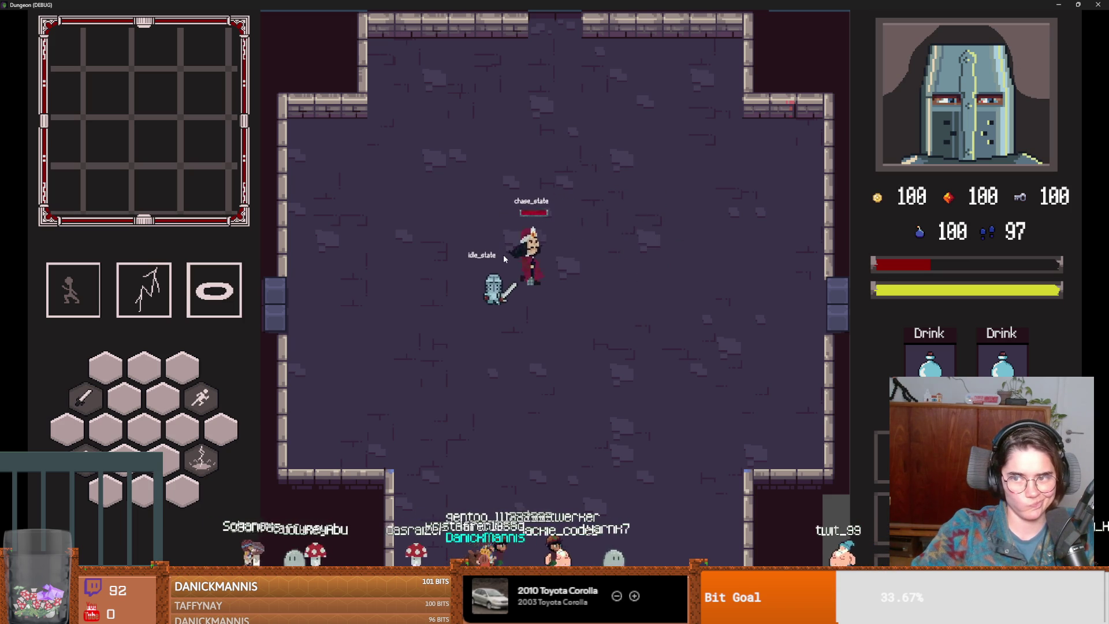
{"action": "key", "text": "d"}
{"action": "key", "text": "d"}
{"action": "key", "text": "w"}
{"action": "key", "text": "a"}
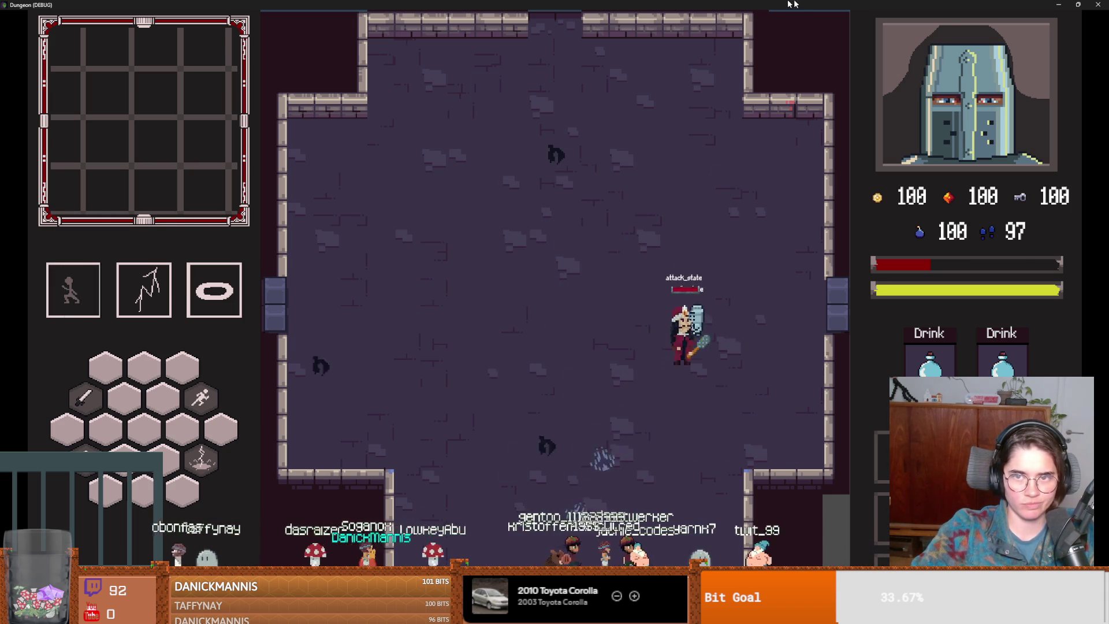
{"action": "key", "text": "alt+F4"}
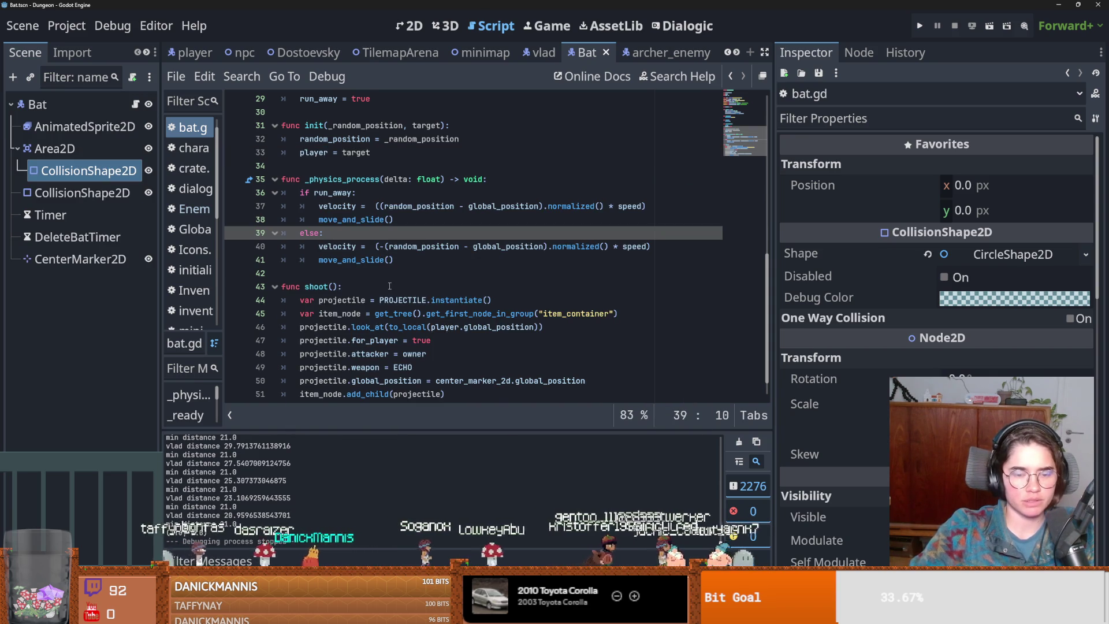
- Insert an empty line after the shoot() call on line 28 of bat.gd
{"action": "scroll", "coordinate": [390, 286], "scroll_direction": "up", "scroll_amount": 5}
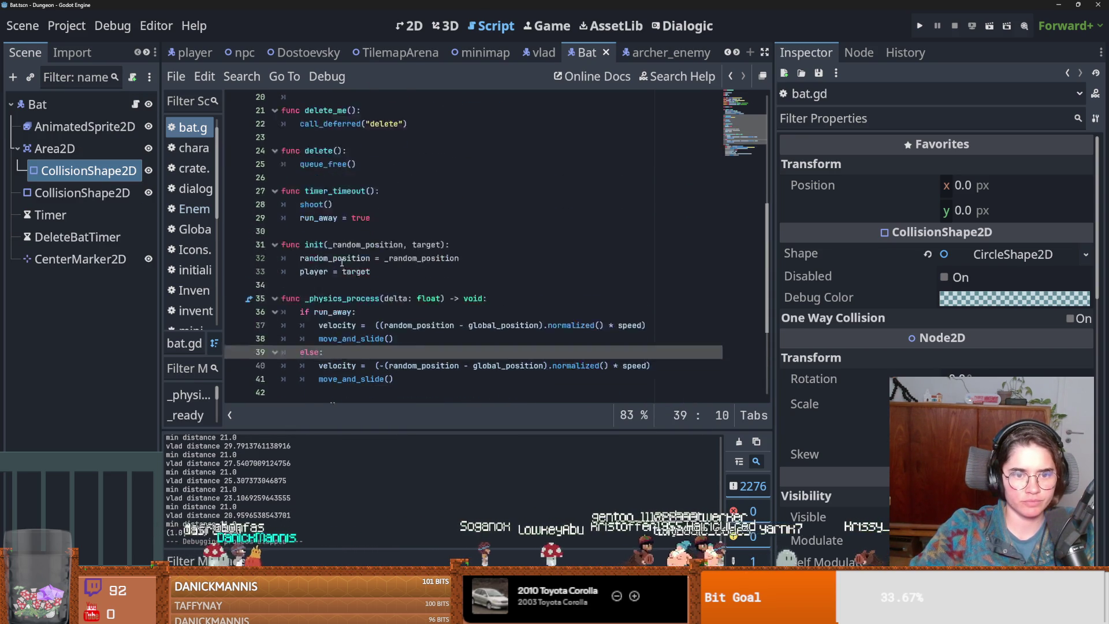
{"action": "scroll", "coordinate": [342, 262], "scroll_direction": "down", "scroll_amount": 4}
{"action": "double_click", "coordinate": [317, 260]}
{"action": "scroll", "coordinate": [401, 279], "scroll_direction": "up", "scroll_amount": 4}
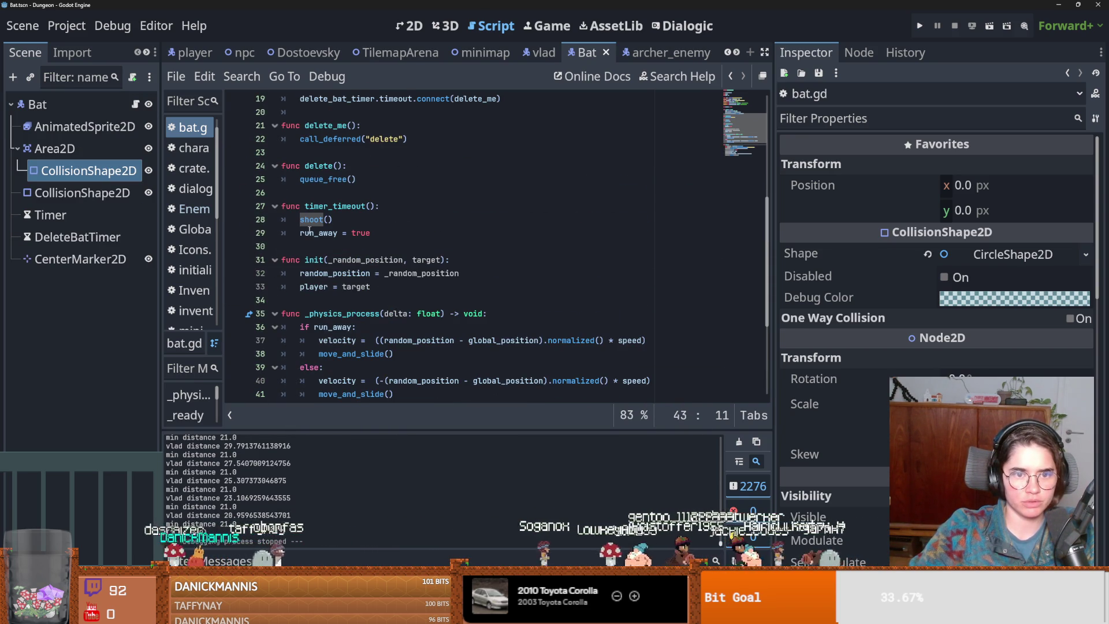
{"action": "left_click", "coordinate": [311, 220]}
{"action": "key", "text": "Return"}
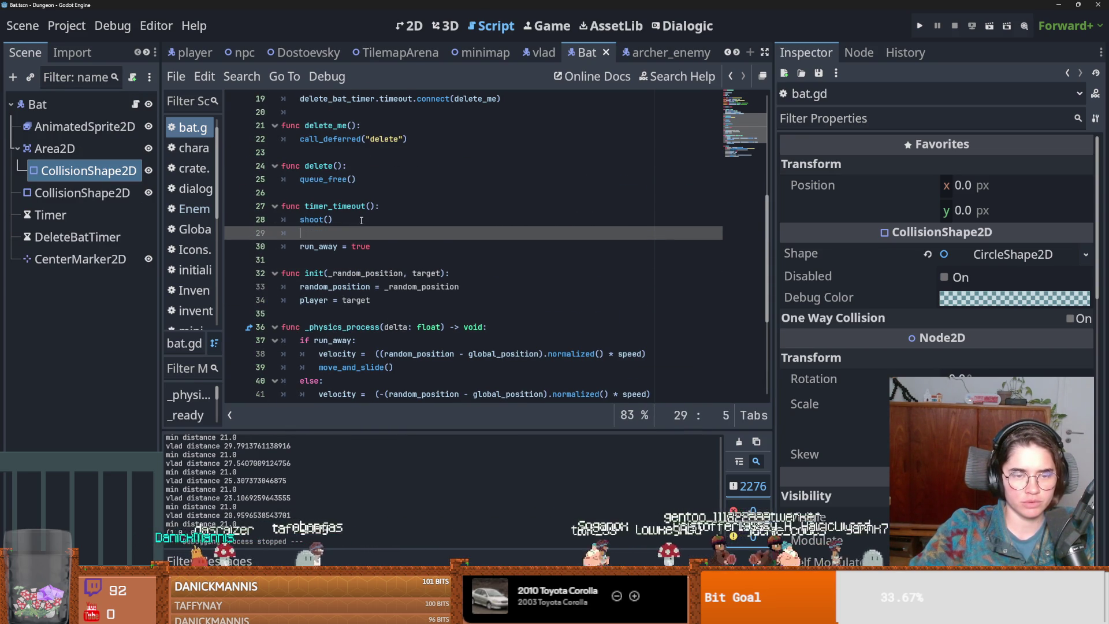
- Return to the empty line 29 and begin declaring the temp timer variable
{"action": "scroll", "coordinate": [361, 221], "scroll_direction": "down", "scroll_amount": 1}
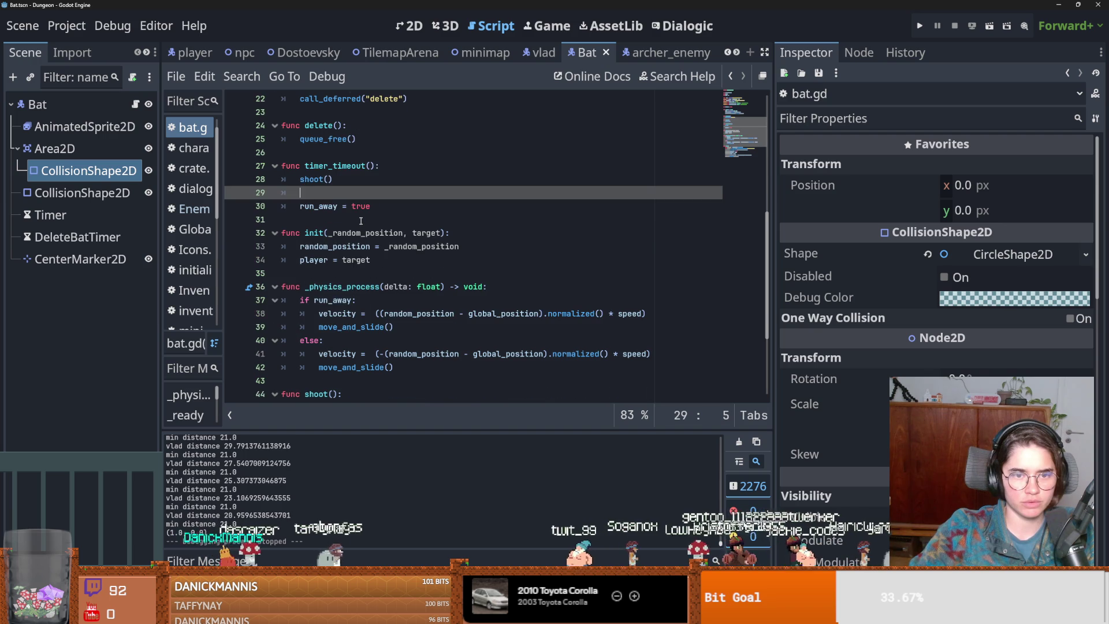
{"action": "double_click", "coordinate": [331, 206]}
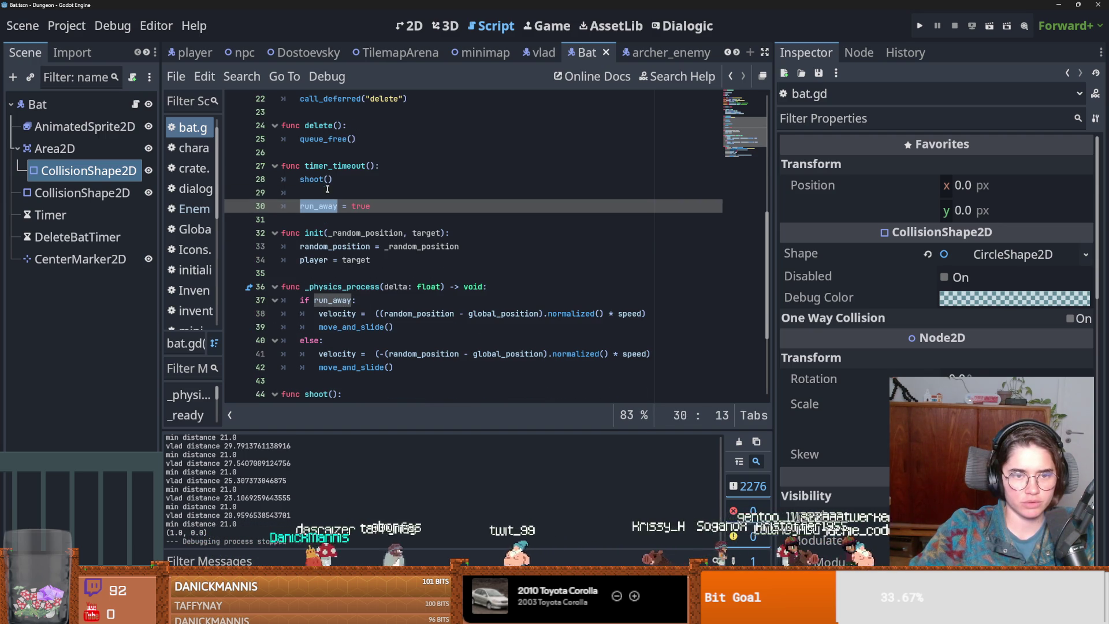
{"action": "double_click", "coordinate": [324, 180]}
{"action": "left_click", "coordinate": [317, 206]}
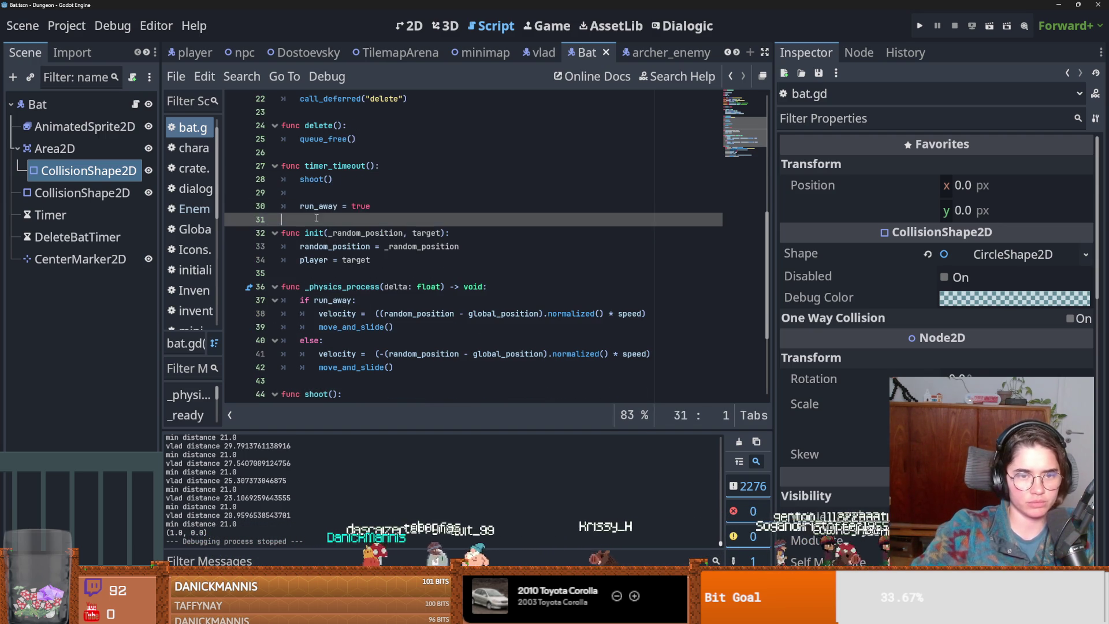
{"action": "scroll", "coordinate": [333, 202], "scroll_direction": "down", "scroll_amount": 1}
{"action": "left_click", "coordinate": [321, 154]}
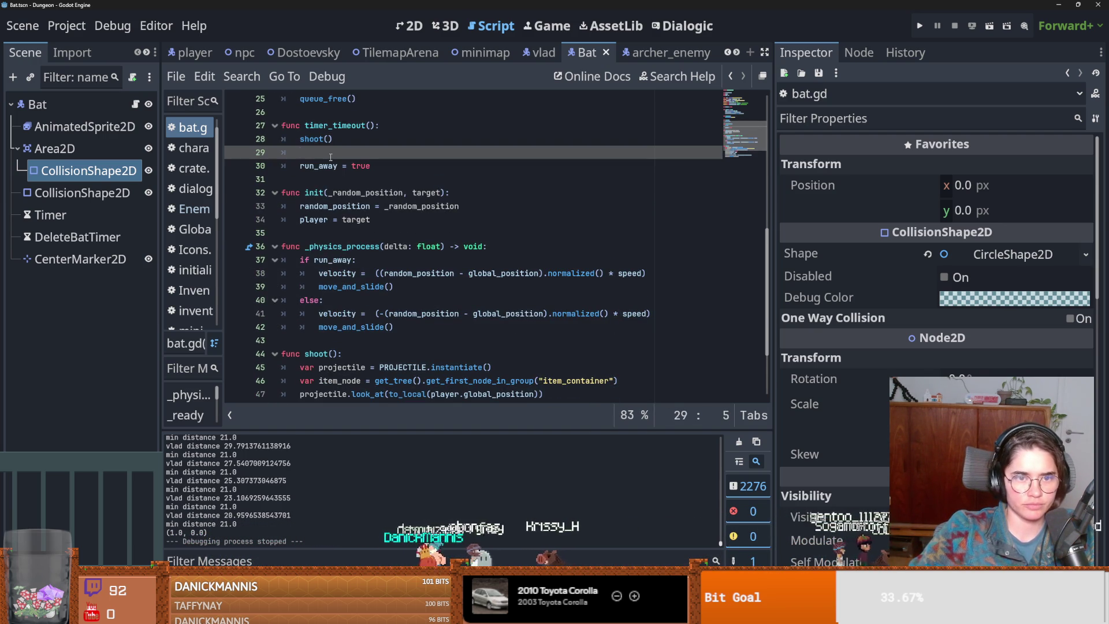
{"action": "scroll", "coordinate": [330, 157], "scroll_direction": "up", "scroll_amount": 1}
{"action": "type", "text": "va"}
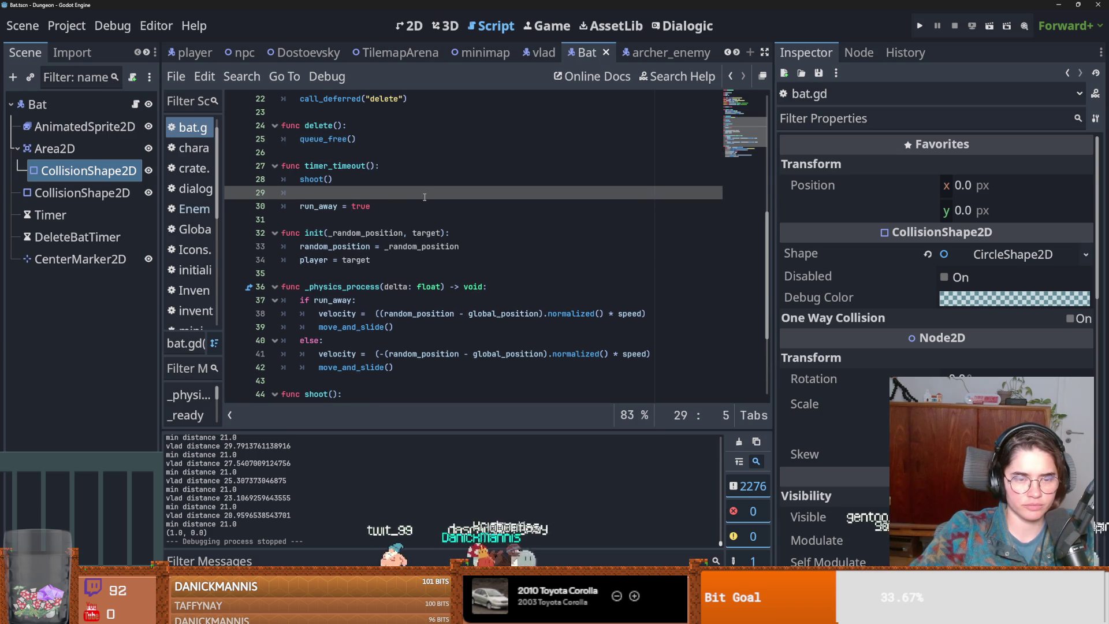
{"action": "type", "text": "r timer"}
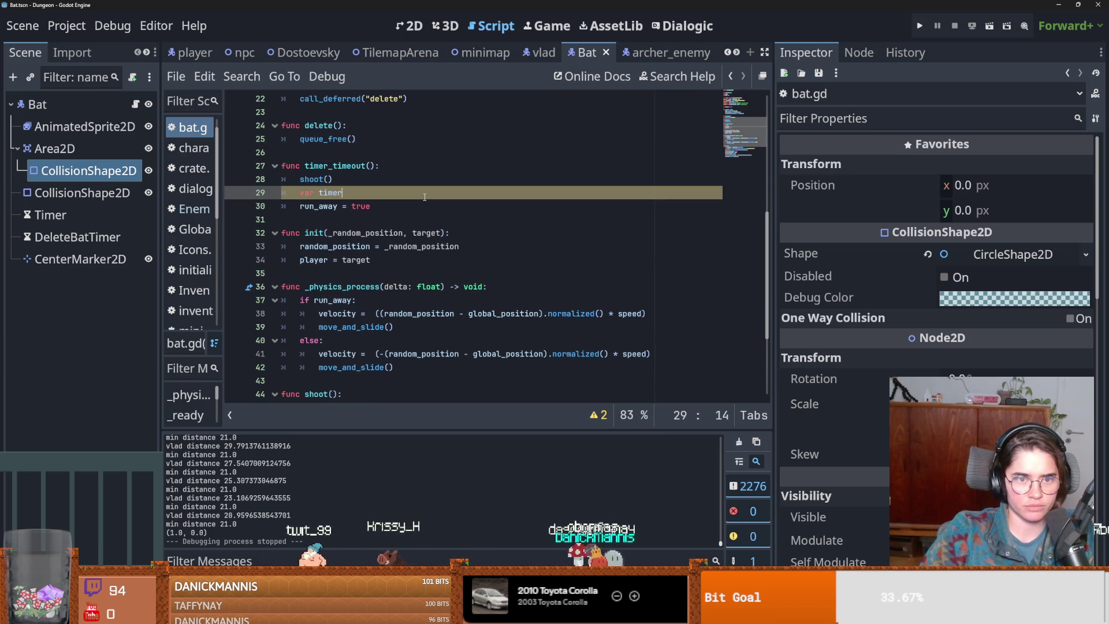
{"action": "type", "text": "o"}
- Create temp_timer with Timer.new() and set its wait_time to 2.0
{"action": "type", "text": "_timer : Time"}
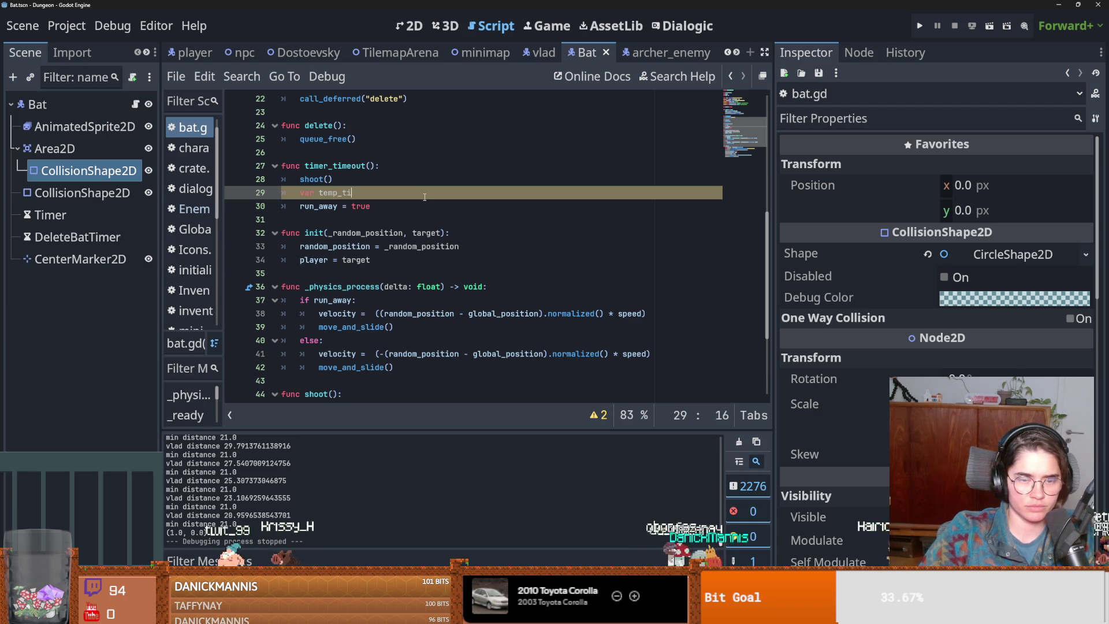
{"action": "key", "text": "BackSpace"}
{"action": "key", "text": "BackSpace"}
{"action": "key", "text": "BackSpace"}
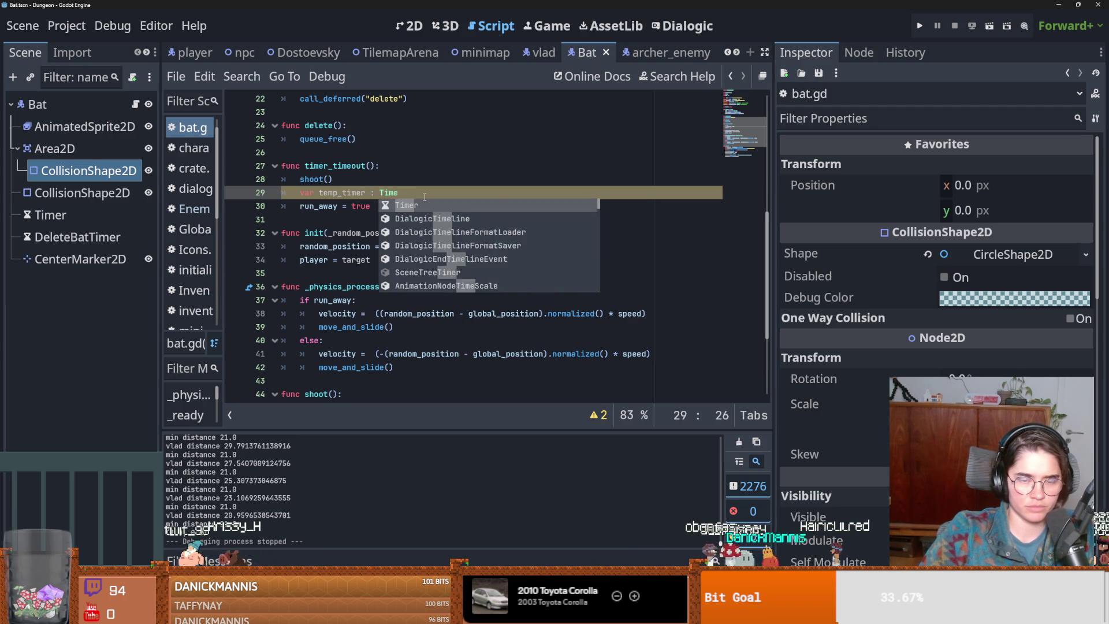
{"action": "type", "text": "= Timer"}
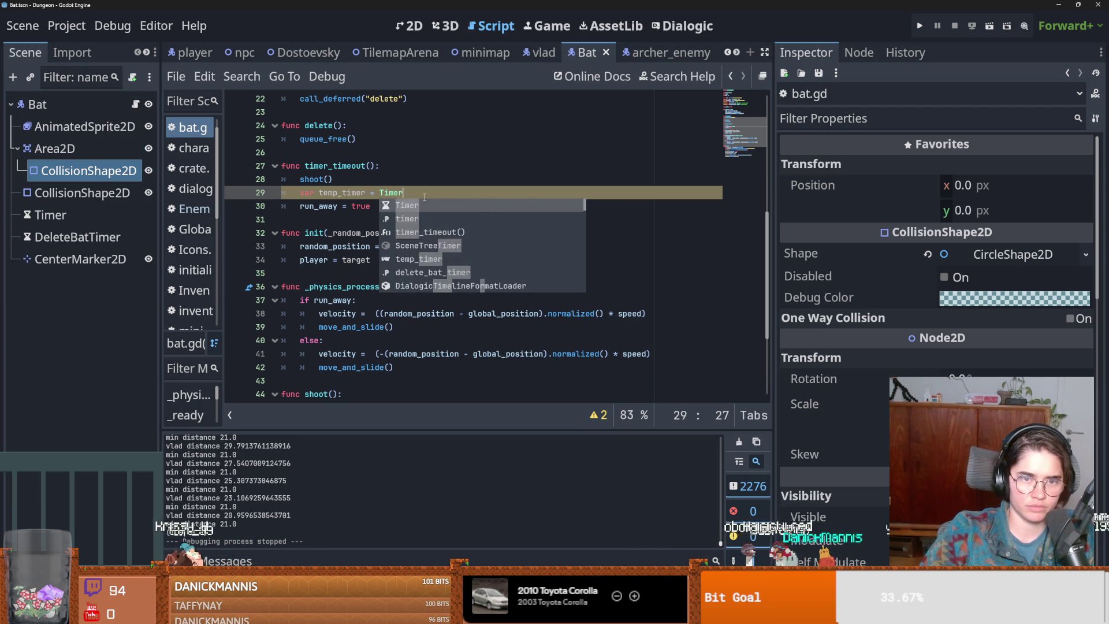
{"action": "type", "text": ".new()"}
{"action": "key", "text": "Return"}
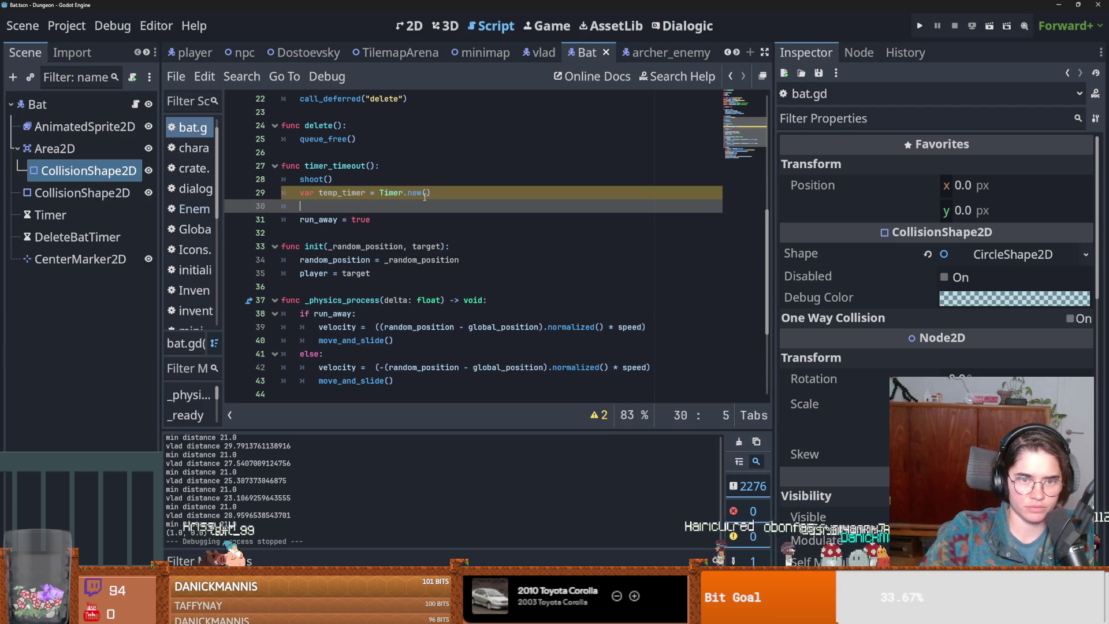
{"action": "type", "text": "temp_tim"}
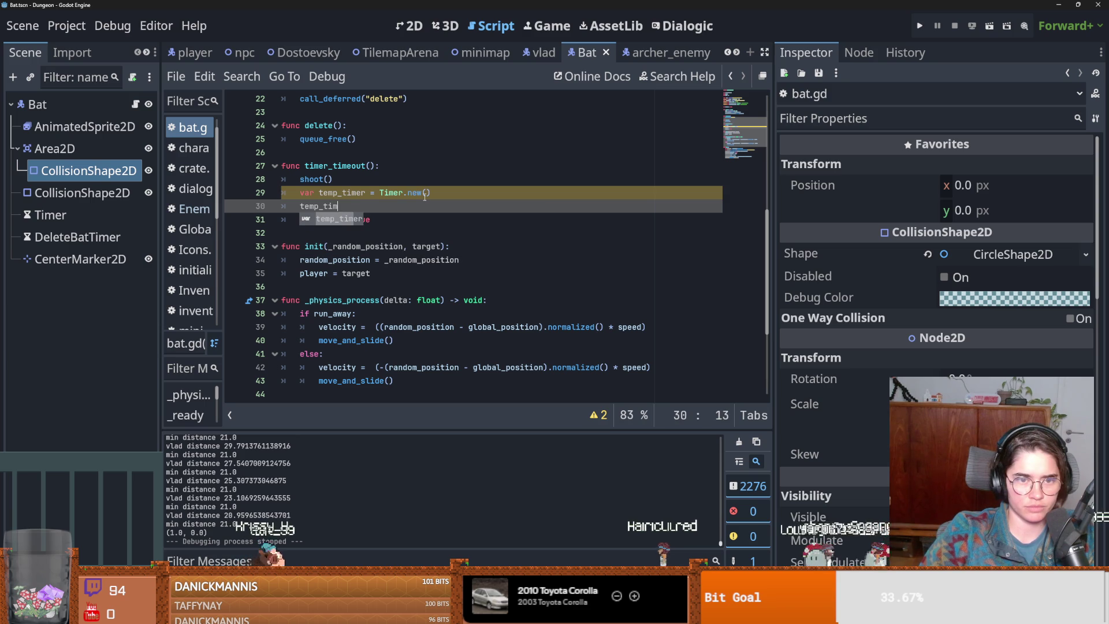
{"action": "type", "text": "er.wait_time = 2.0"}
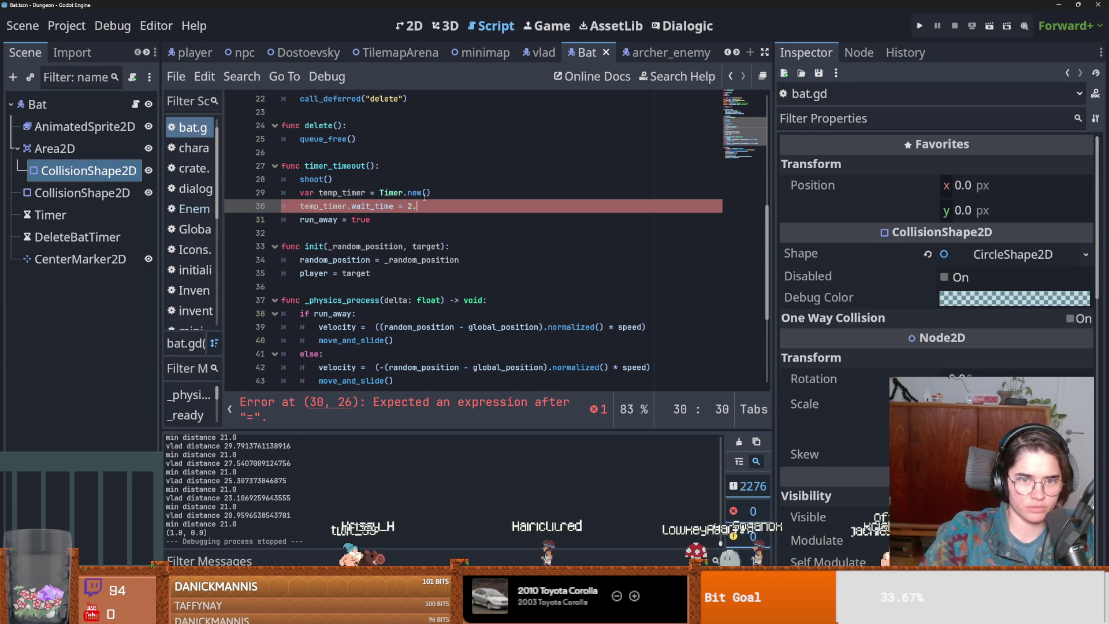
{"action": "key", "text": "Return"}
- Add temp_timer.start() and connect temp_timer's timeout to on_start_run_away
{"action": "type", "text": "tem"}
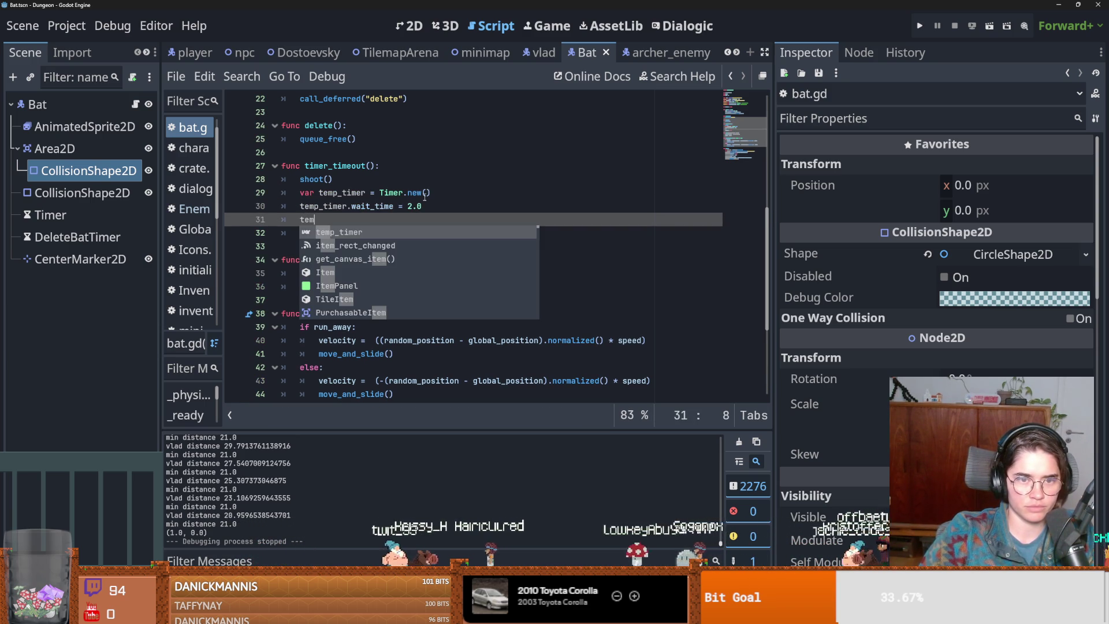
{"action": "type", "text": "p_timer.st"}
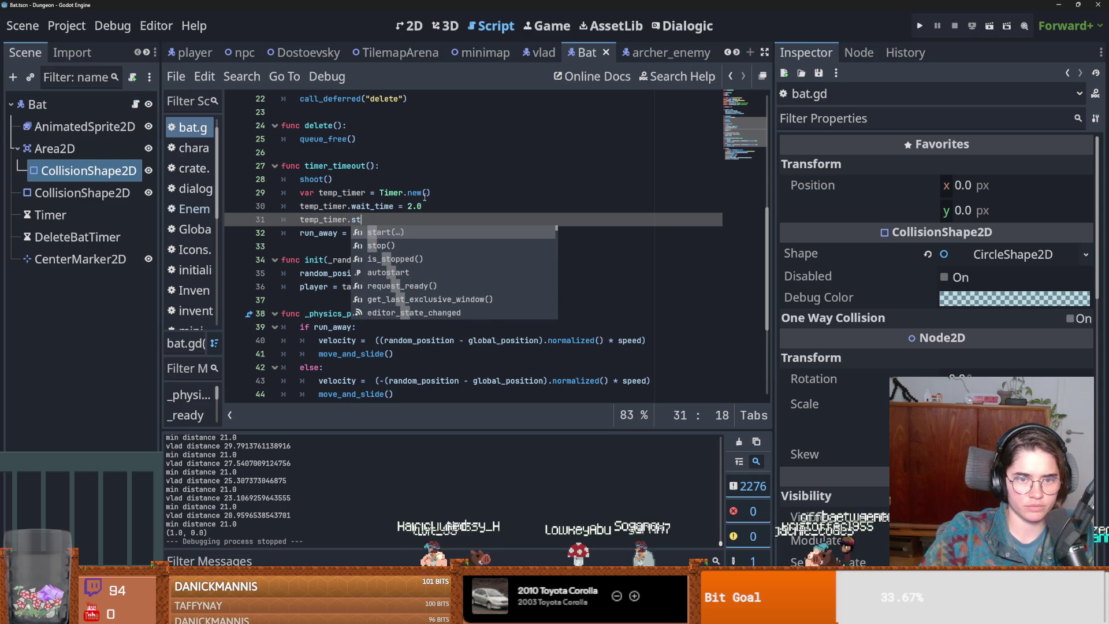
{"action": "key", "text": "Return"}
{"action": "key", "text": "Up"}
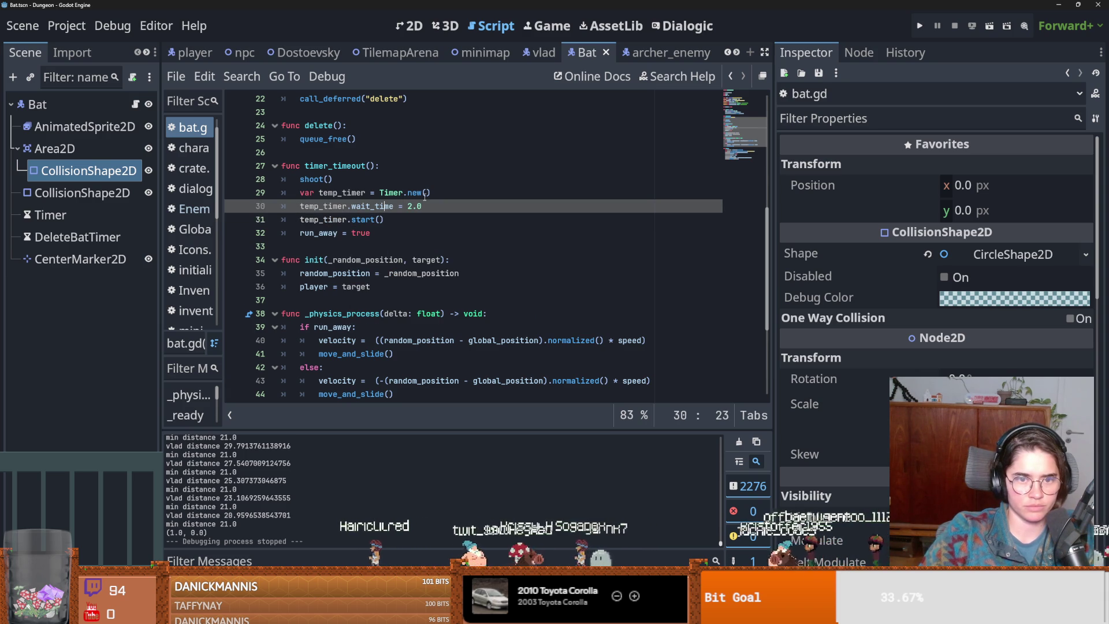
{"action": "key", "text": "Return"}
{"action": "type", "text": "temp"}
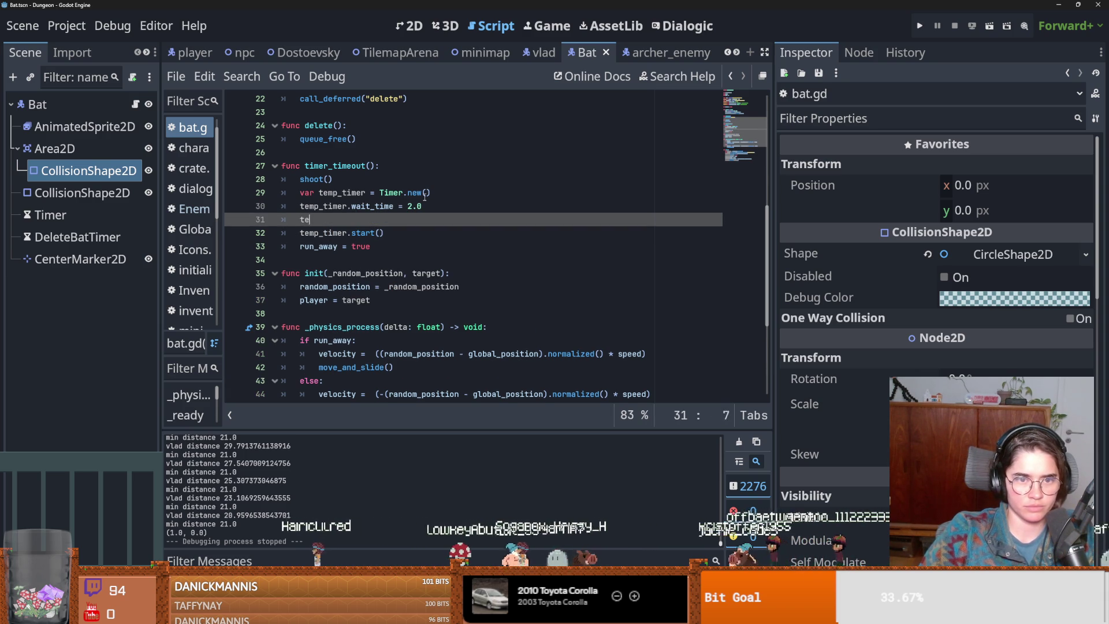
{"action": "key", "text": "Return"}
{"action": "type", "text": "."}
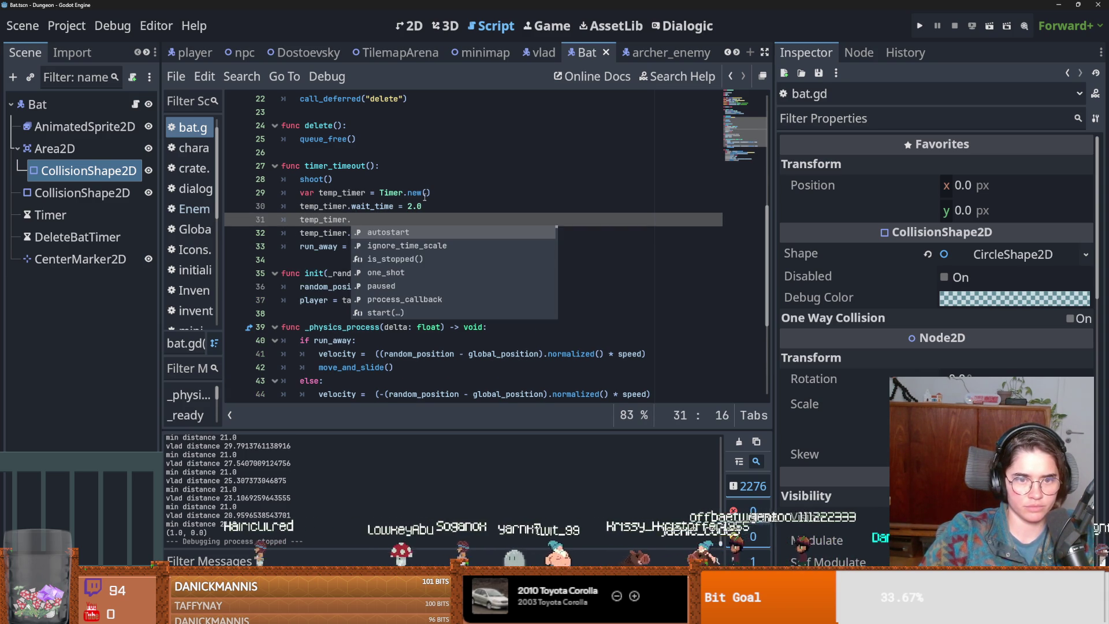
{"action": "type", "text": "ti"}
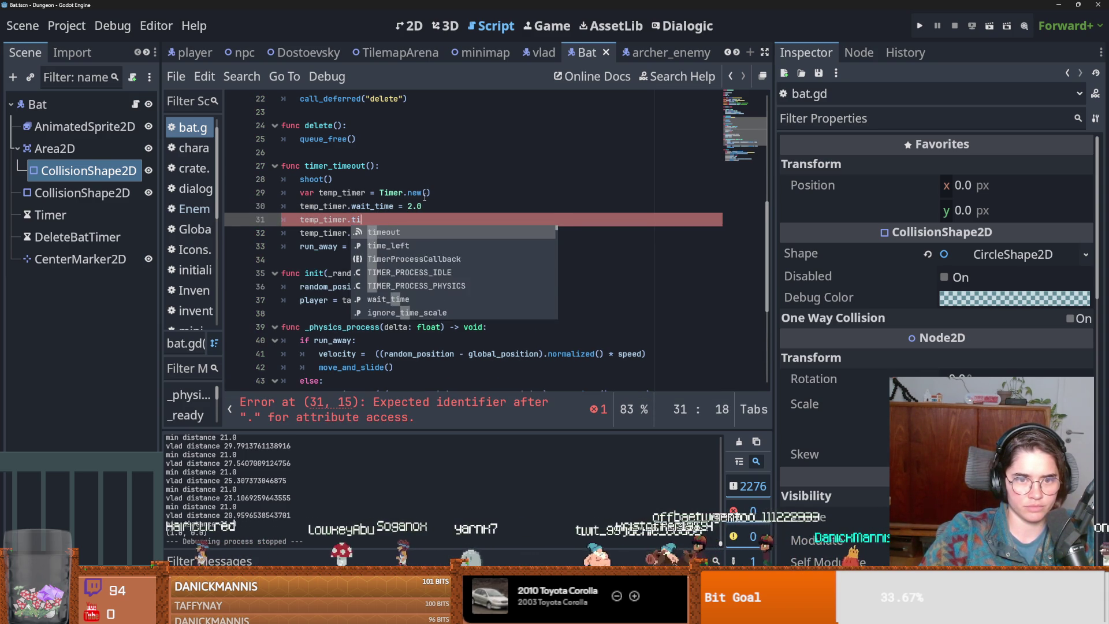
{"action": "type", "text": "meout.connect(on_start_run_away"}
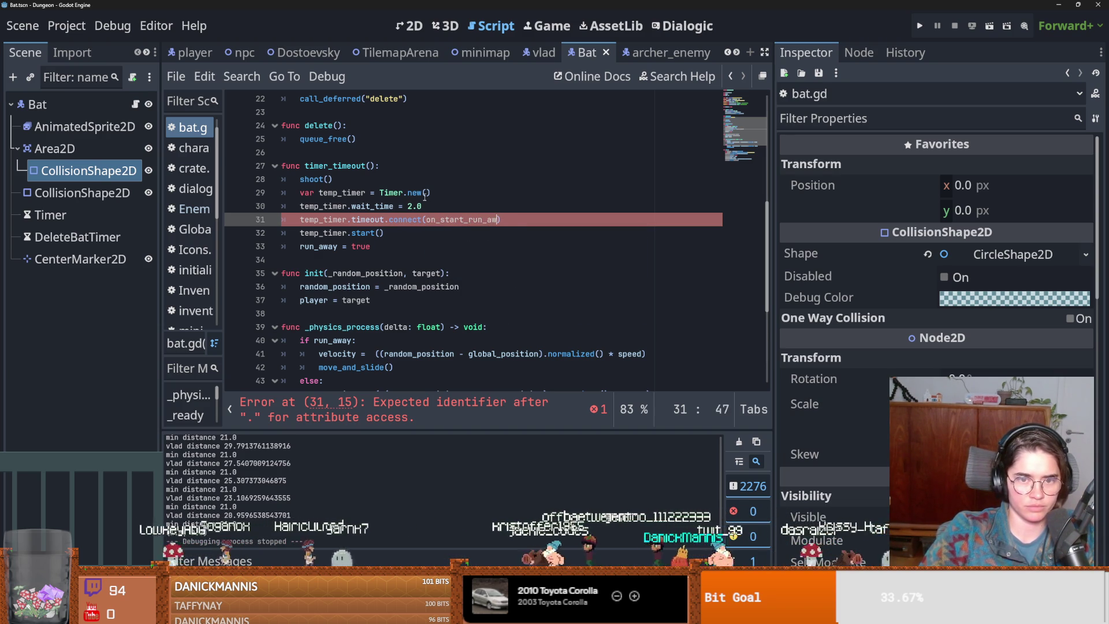
- Create func on_start_run_away() in bat.gd and move run_away = true into its body
{"action": "left_click", "coordinate": [339, 257]}
{"action": "key", "text": "Return"}
{"action": "key", "text": "Return"}
{"action": "key", "text": "Up"}
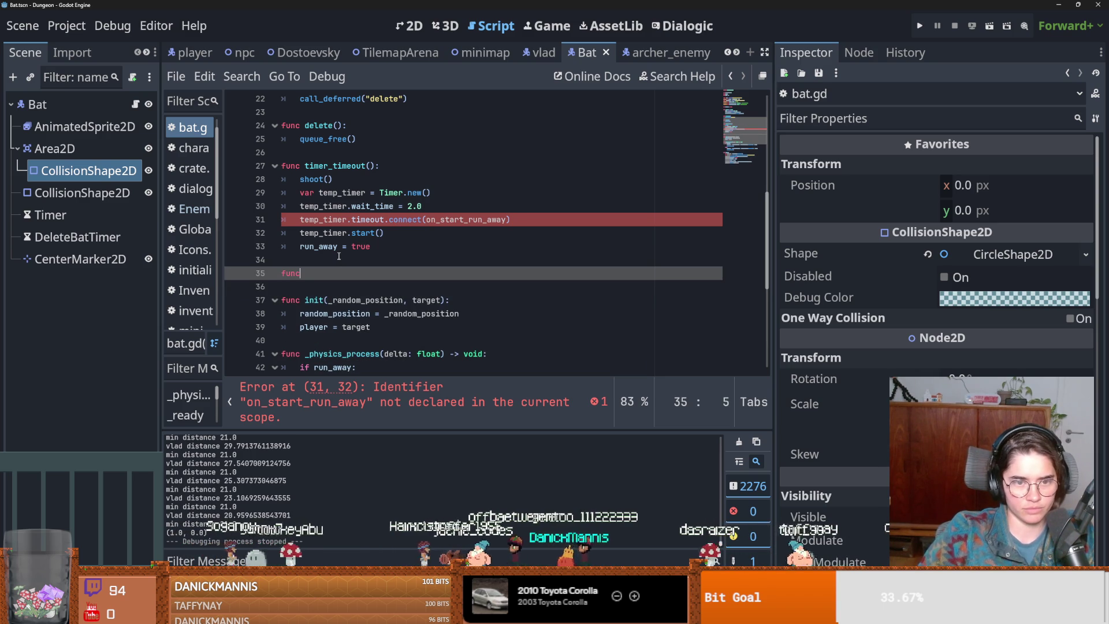
{"action": "type", "text": "on_start_run_away():"}
{"action": "key", "text": "Return"}
{"action": "type", "text": "pas"}
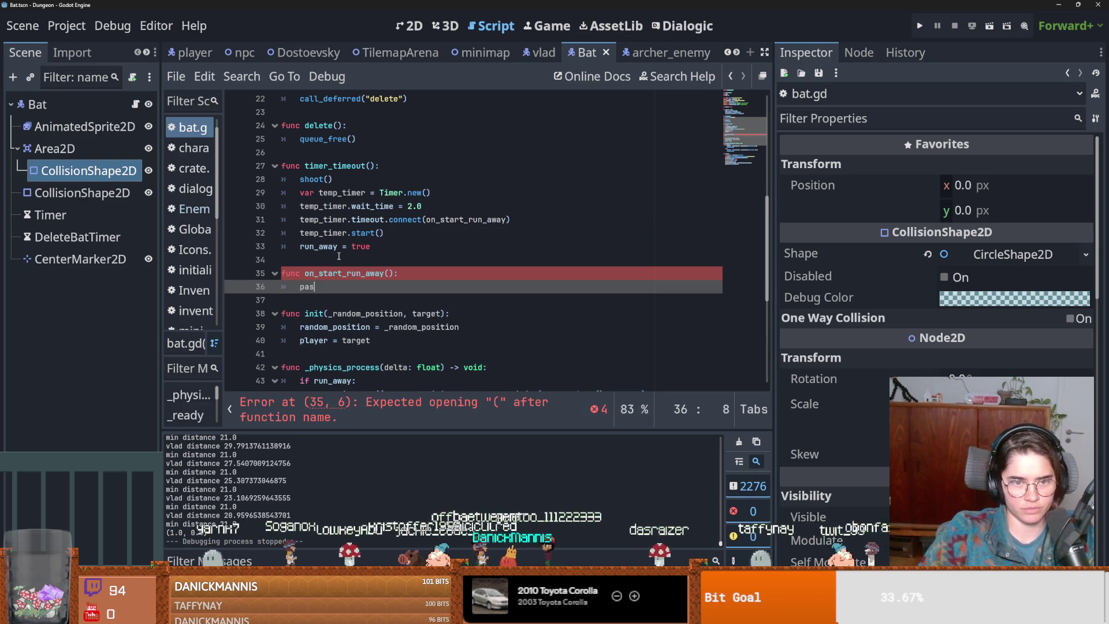
{"action": "left_click_drag", "start_coordinate": [371, 247], "coordinate": [277, 246]}
{"action": "key", "text": "ctrl+x"}
{"action": "double_click", "coordinate": [309, 286]}
{"action": "key", "text": "ctrl+v"}
- Add add_child(temp_timer) after the timer's connect call, before it starts
{"action": "left_click", "coordinate": [396, 232]}
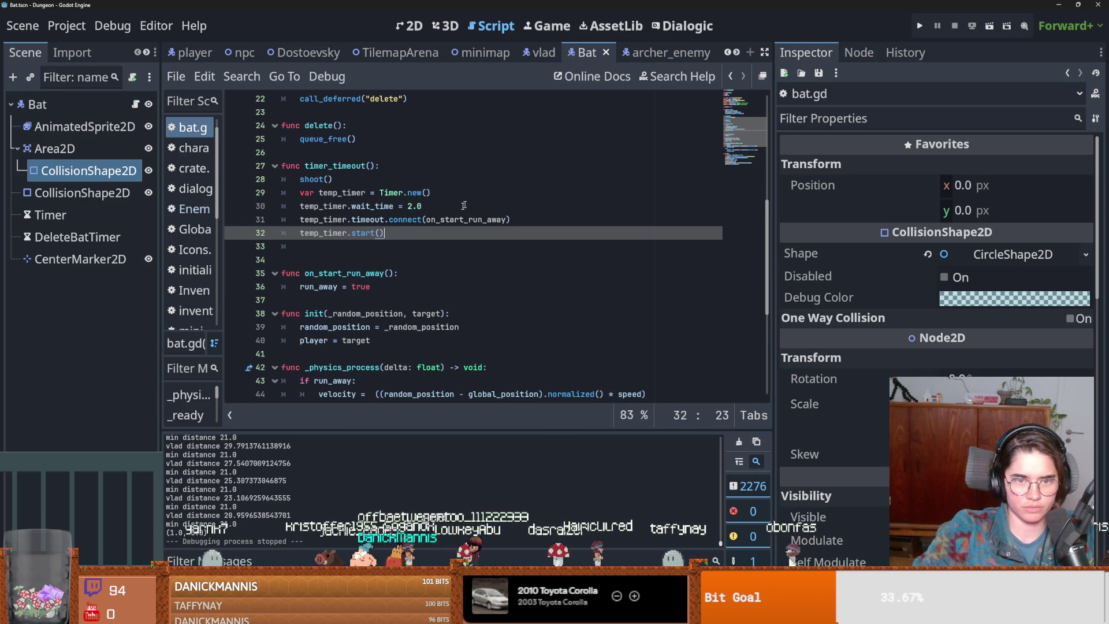
{"action": "left_click", "coordinate": [458, 193]}
{"action": "left_click", "coordinate": [523, 220]}
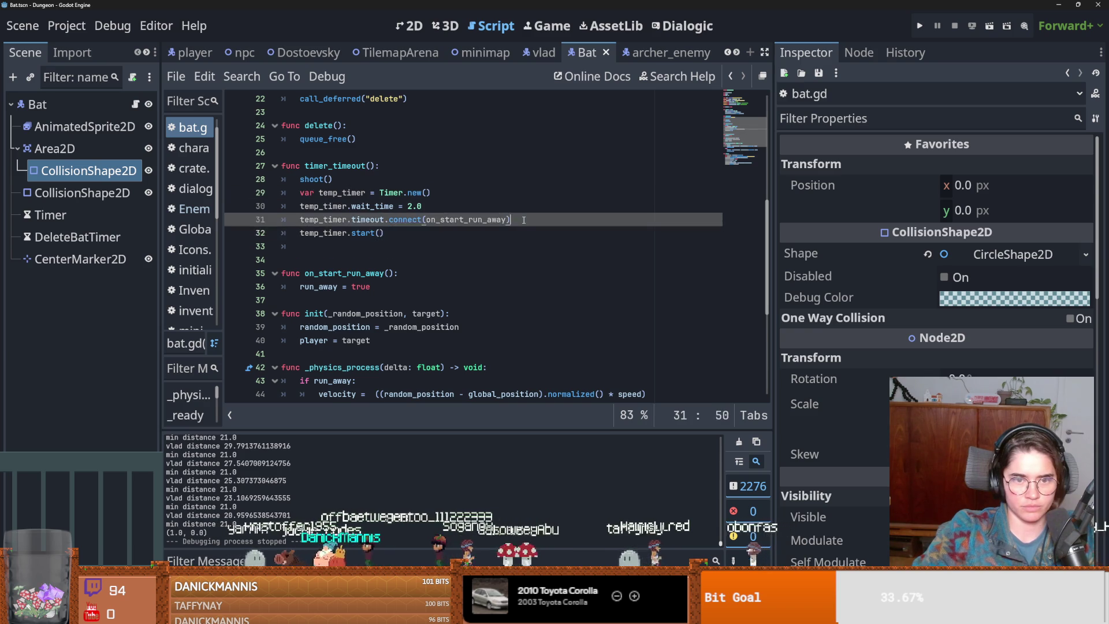
{"action": "key", "text": "Return"}
{"action": "type", "text": "add_child"}
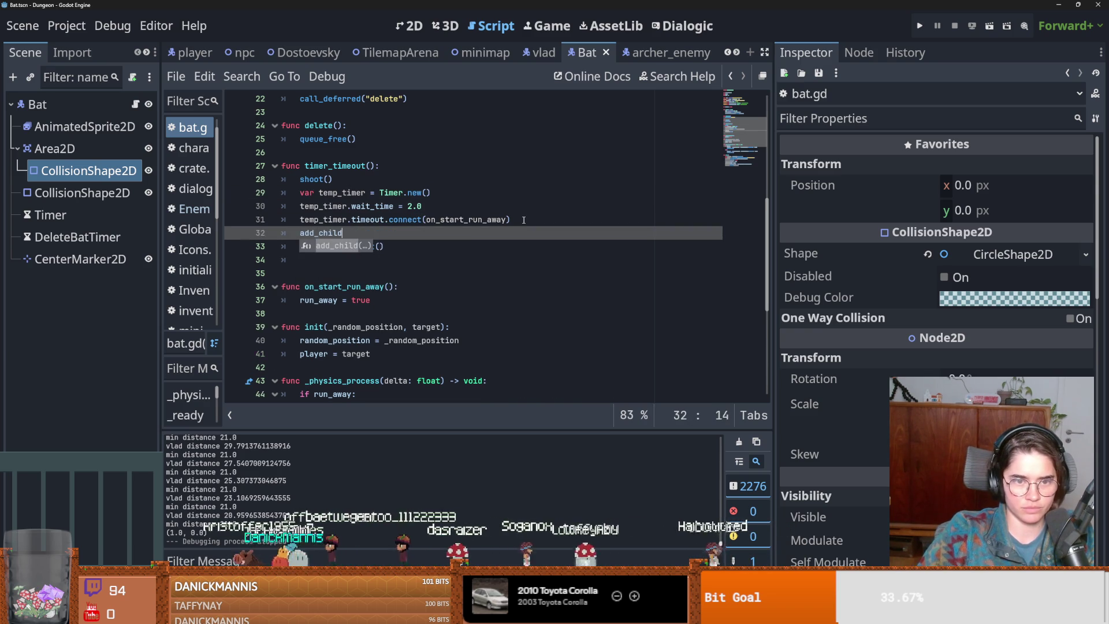
{"action": "key", "text": "Return"}
{"action": "type", "text": "mp"}
{"action": "key", "text": "Return"}
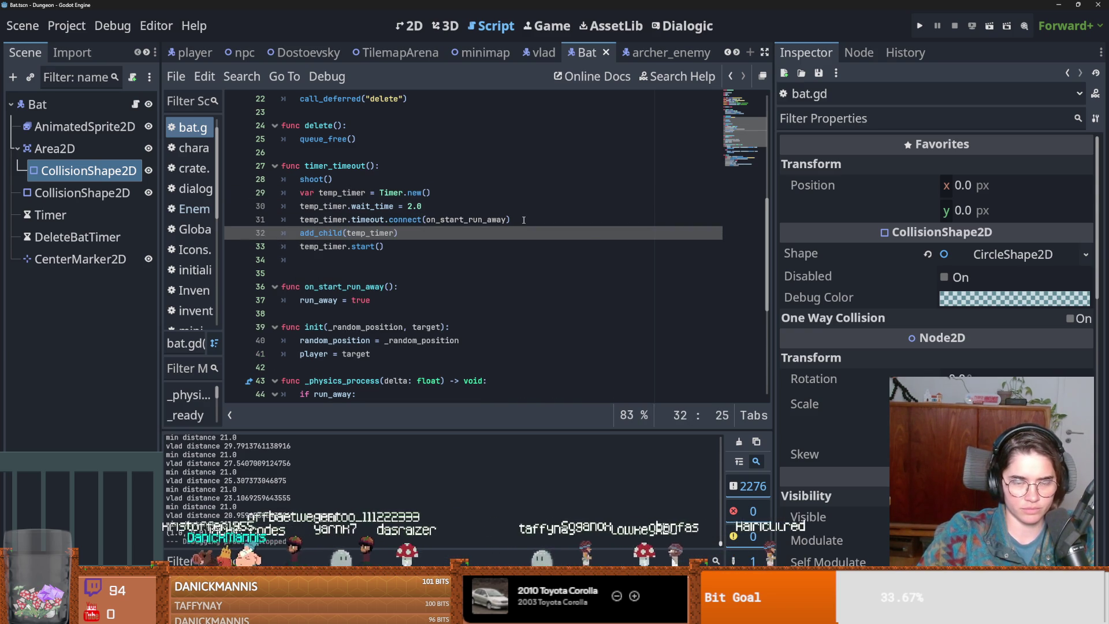
- Save bat.gd after reviewing the new timer code on lines 29–33
{"action": "key", "text": "ctrl+s"}
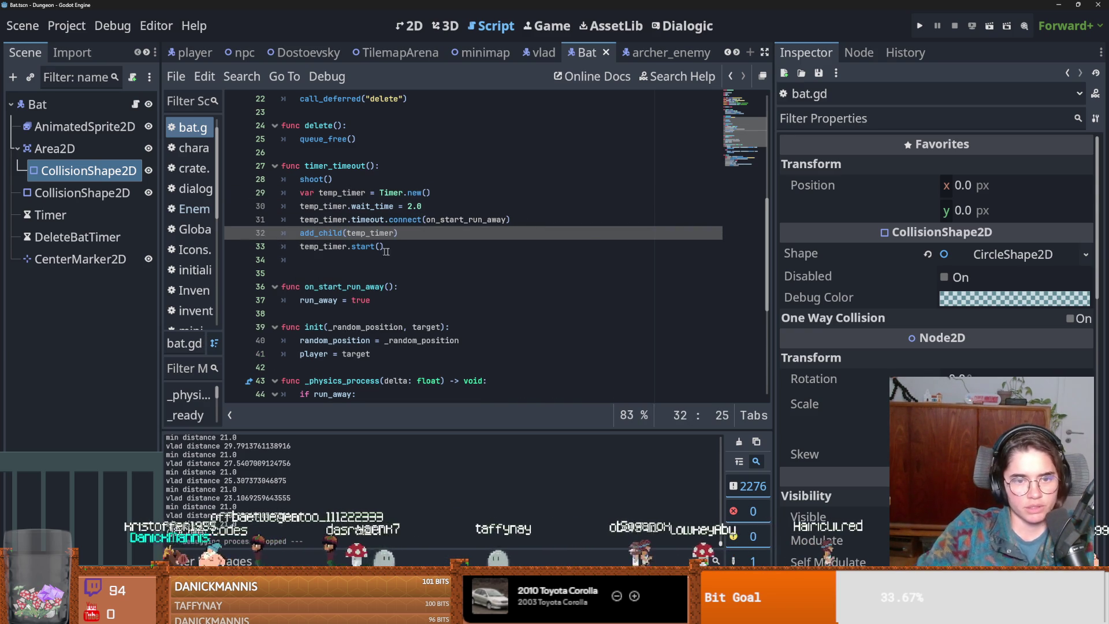
{"action": "left_click_drag", "start_coordinate": [389, 246], "coordinate": [259, 195]}
{"action": "left_click", "coordinate": [336, 206]}
{"action": "scroll", "coordinate": [335, 303], "scroll_direction": "down", "scroll_amount": 1}
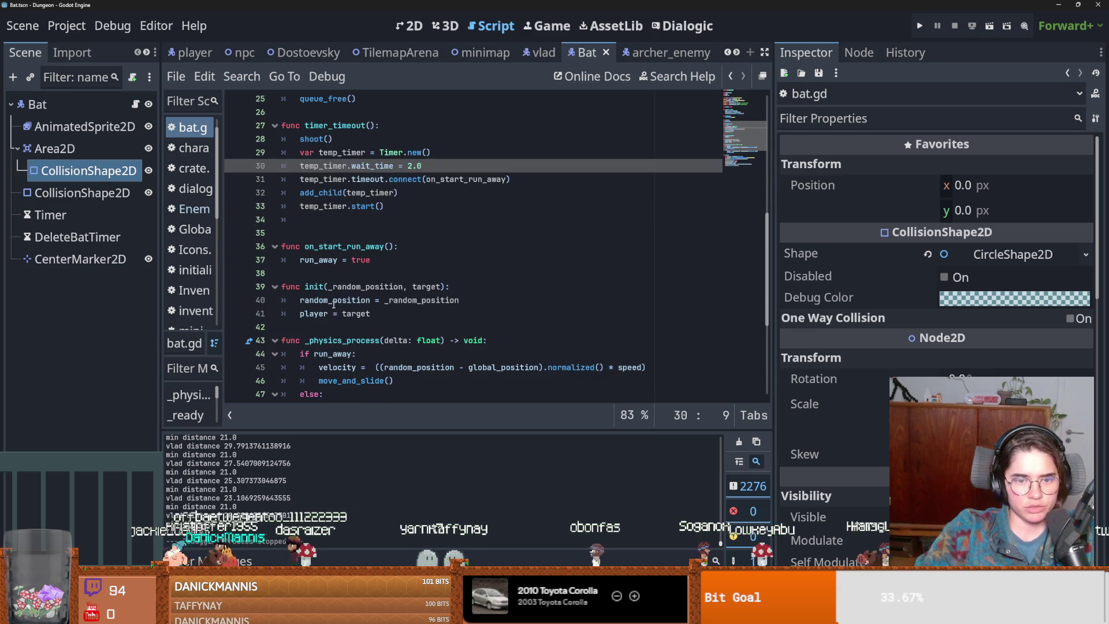
{"action": "key", "text": "ctrl+s"}
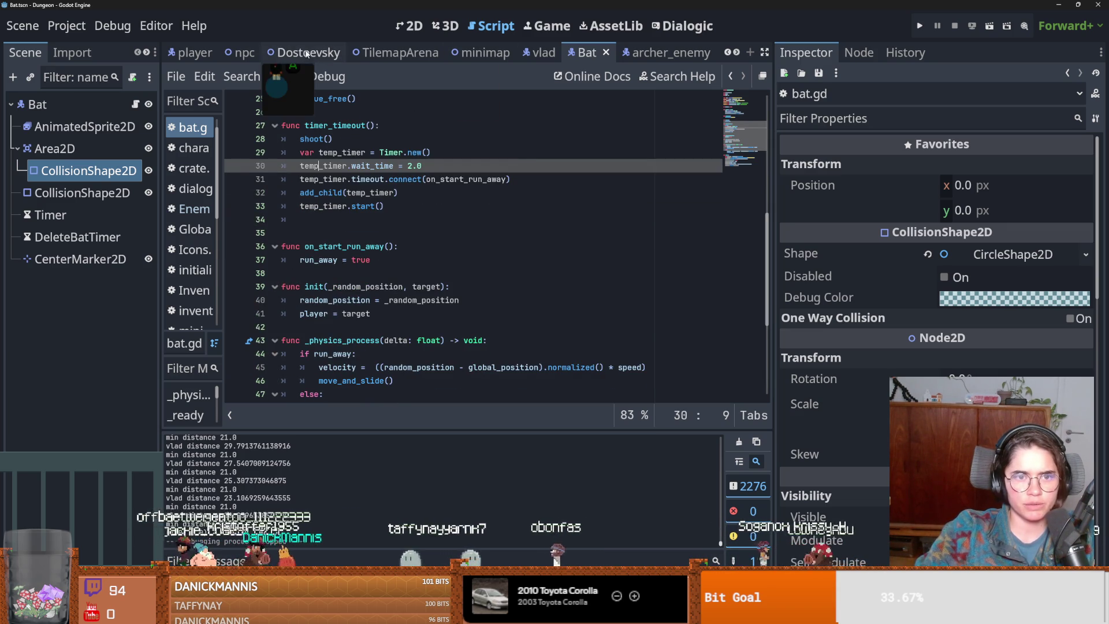
- Switch to the vlad scene, expand StateMachine and open vlad_special.gd, then save
{"action": "left_click", "coordinate": [546, 53]}
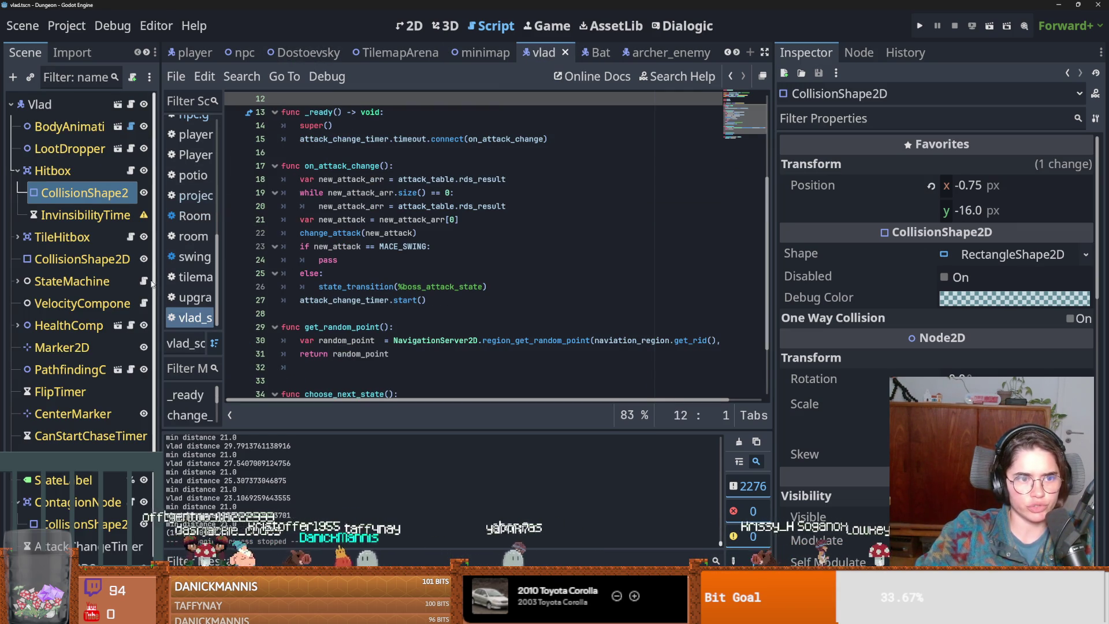
{"action": "left_click_drag", "start_coordinate": [156, 283], "coordinate": [174, 283]}
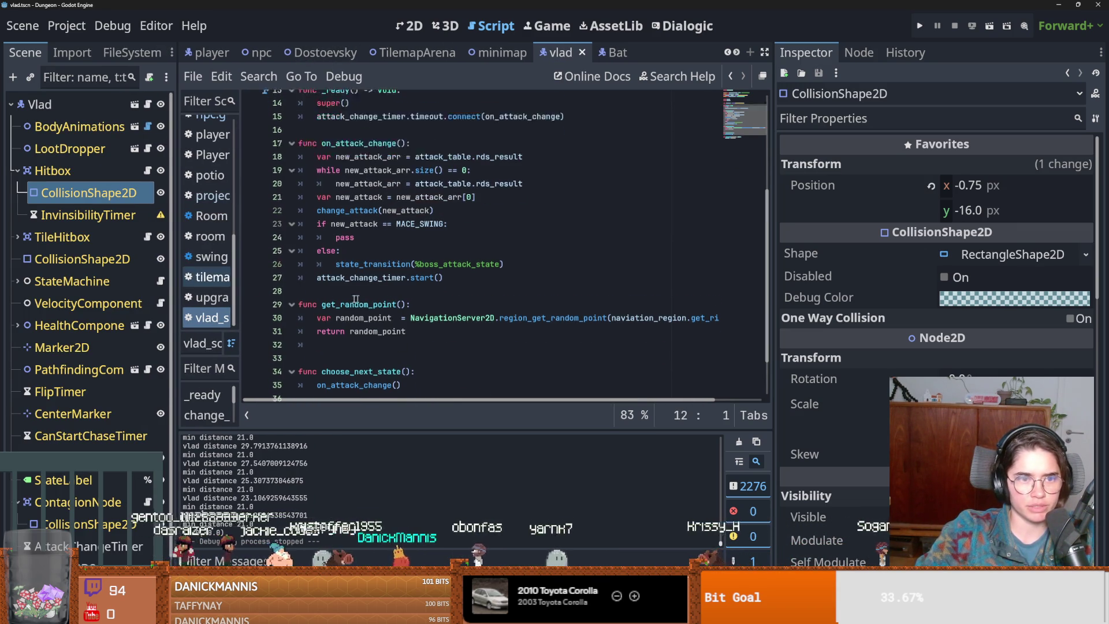
{"action": "scroll", "coordinate": [95, 317], "scroll_direction": "down", "scroll_amount": 2}
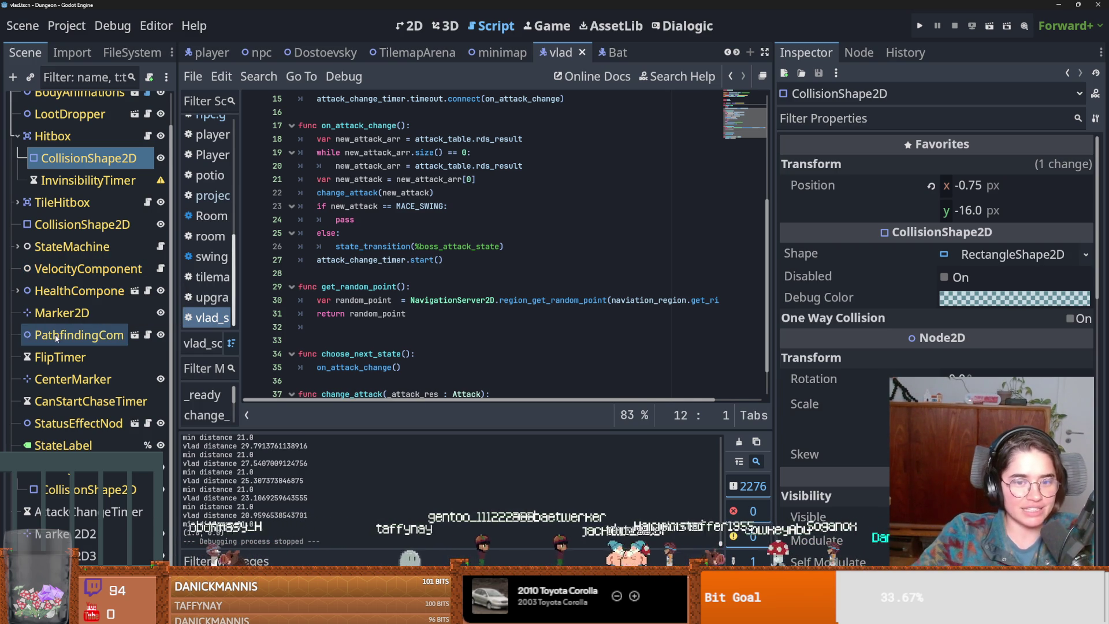
{"action": "left_click", "coordinate": [407, 314]}
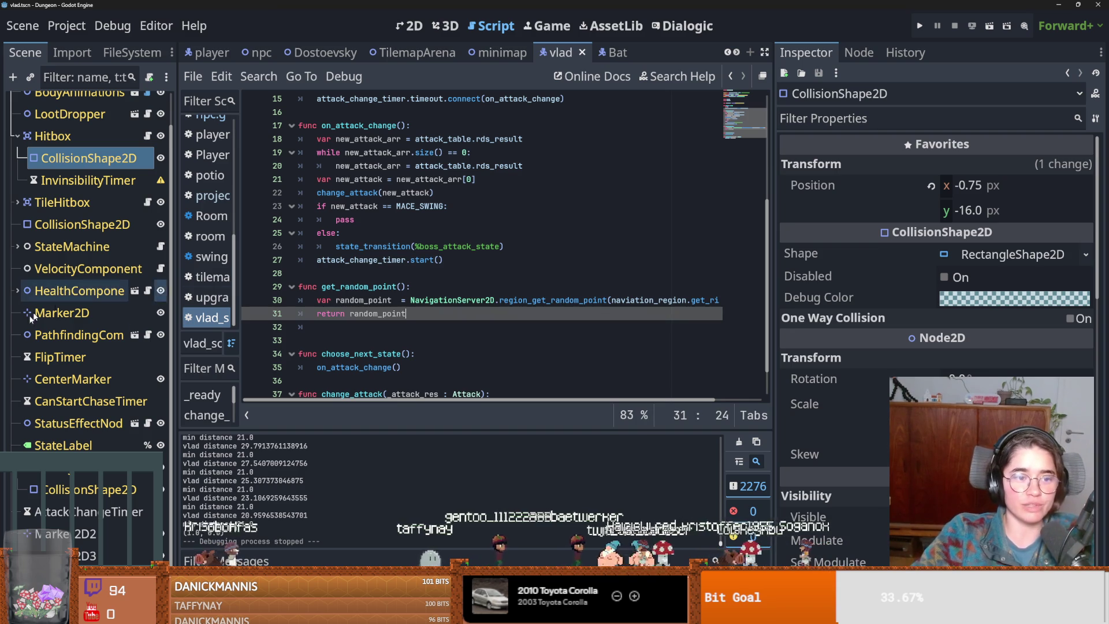
{"action": "left_click", "coordinate": [17, 247]}
{"action": "left_click", "coordinate": [160, 423]}
{"action": "key", "text": "ctrl+s"}
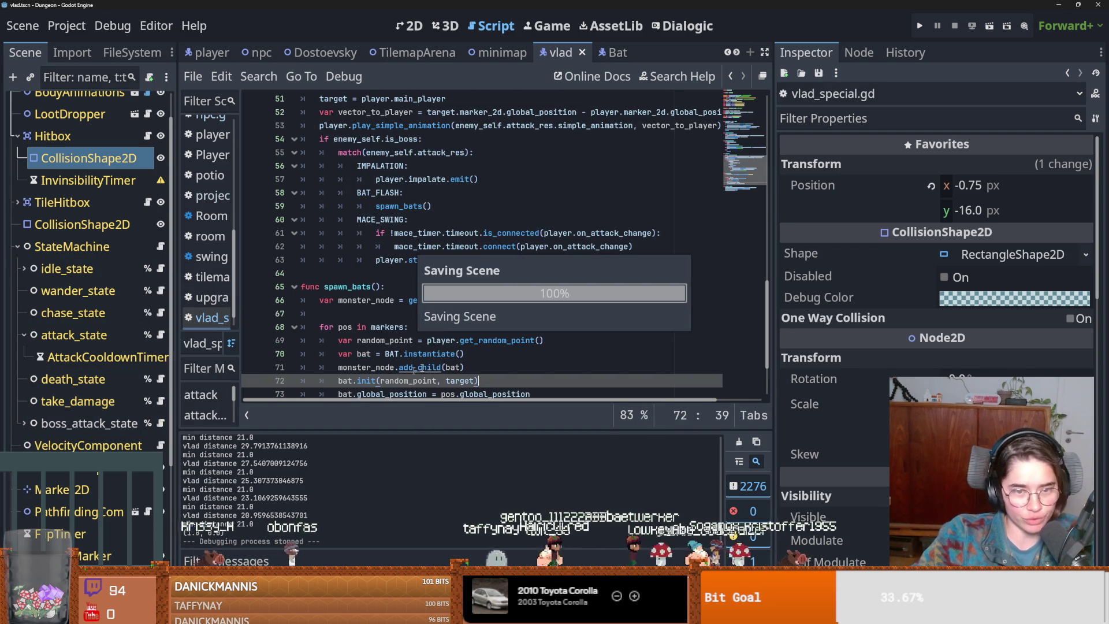
- Inspect spawn_bats in vlad_special.gd: global_position, get_random_point and player on lines 69–73
{"action": "scroll", "coordinate": [418, 311], "scroll_direction": "down", "scroll_amount": 2}
{"action": "left_click", "coordinate": [419, 312]}
{"action": "scroll", "coordinate": [418, 311], "scroll_direction": "up", "scroll_amount": 4}
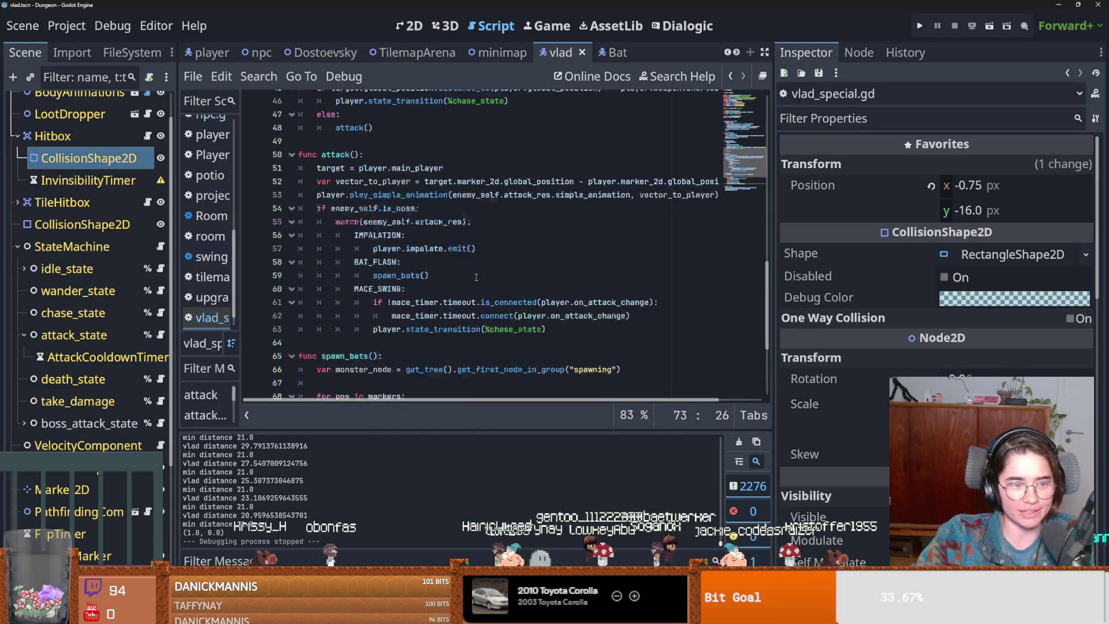
{"action": "left_click", "coordinate": [381, 287], "text": "ctrl"}
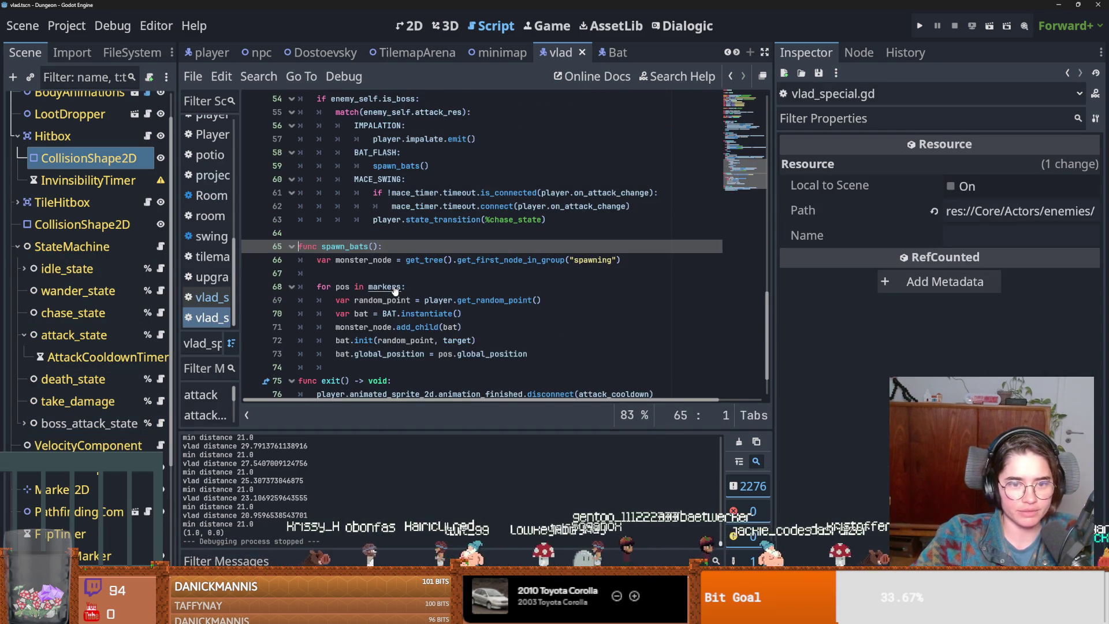
{"action": "scroll", "coordinate": [369, 292], "scroll_direction": "down", "scroll_amount": 1}
{"action": "left_click", "coordinate": [366, 295]}
{"action": "double_click", "coordinate": [371, 314]}
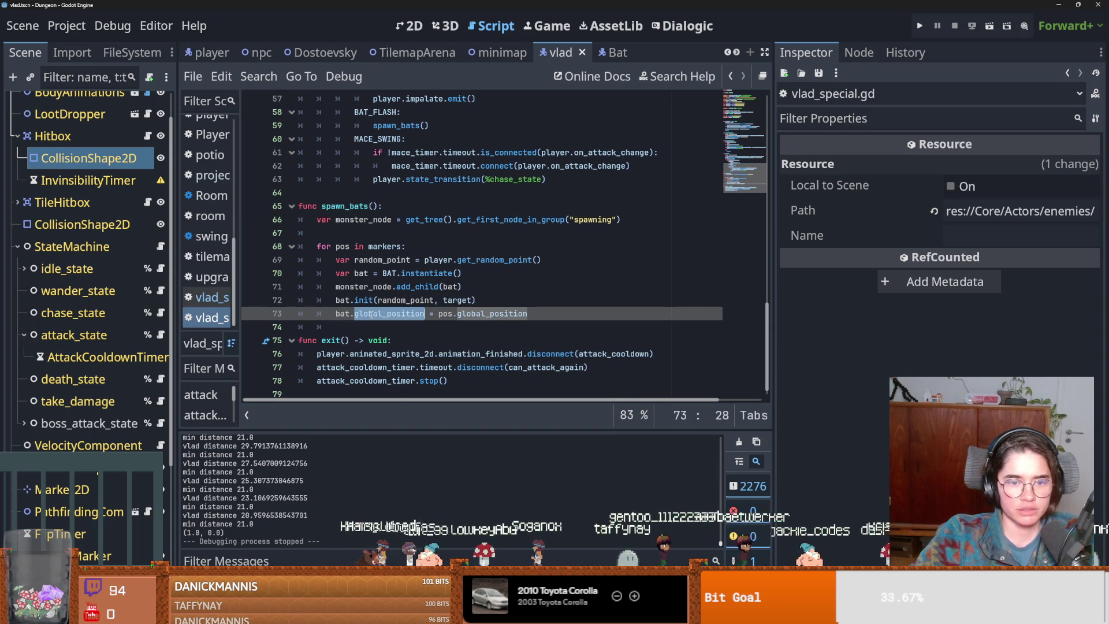
{"action": "double_click", "coordinate": [497, 260]}
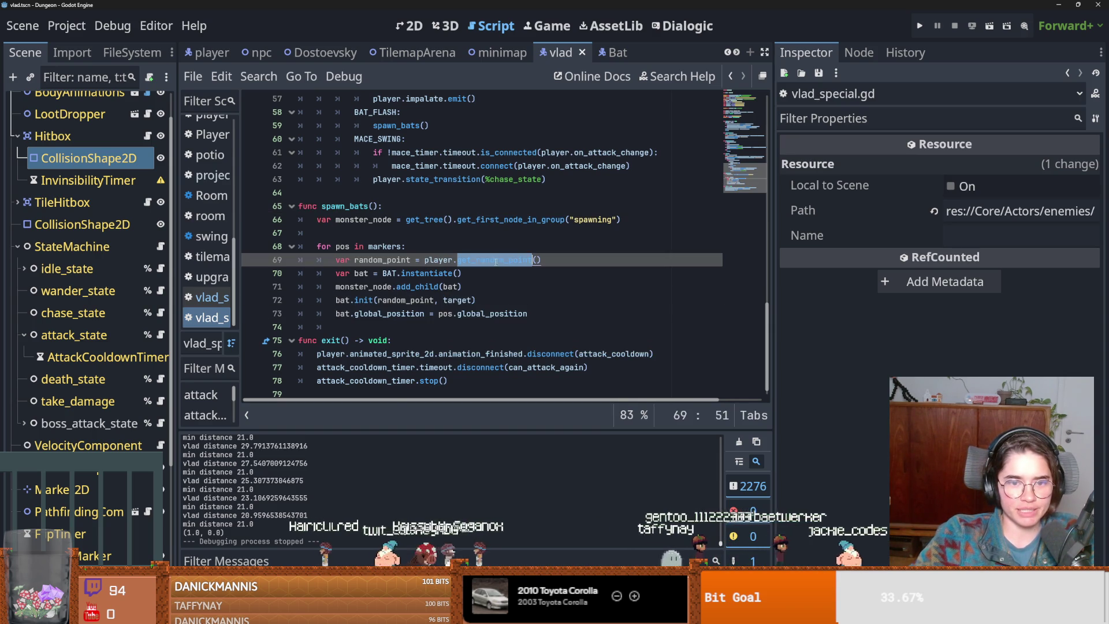
{"action": "double_click", "coordinate": [442, 261]}
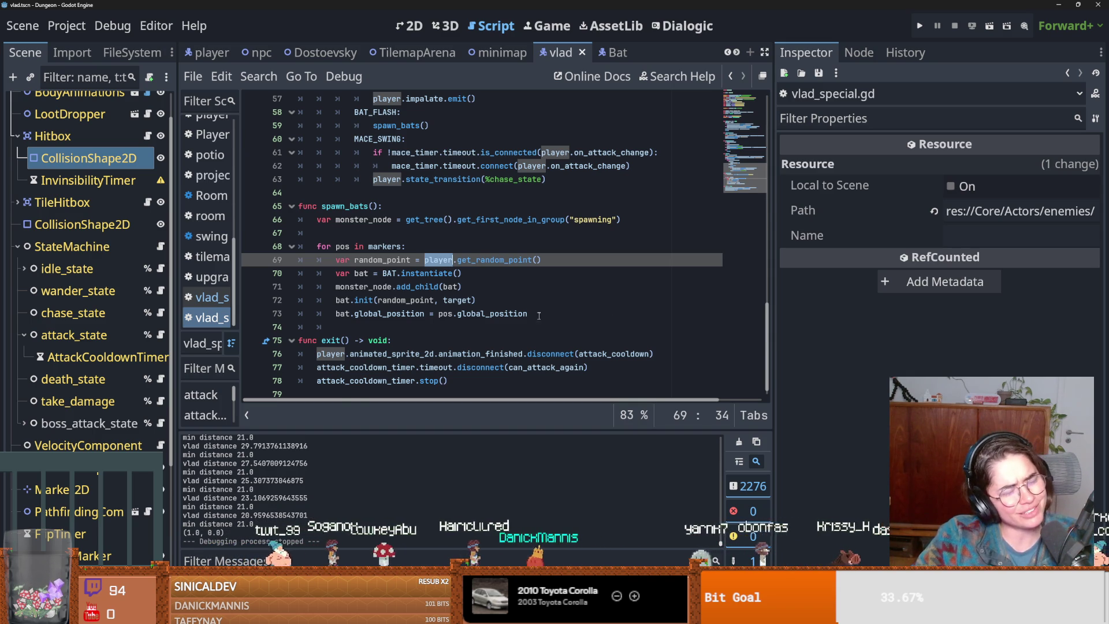
{"action": "mouse_move", "coordinate": [471, 360]}
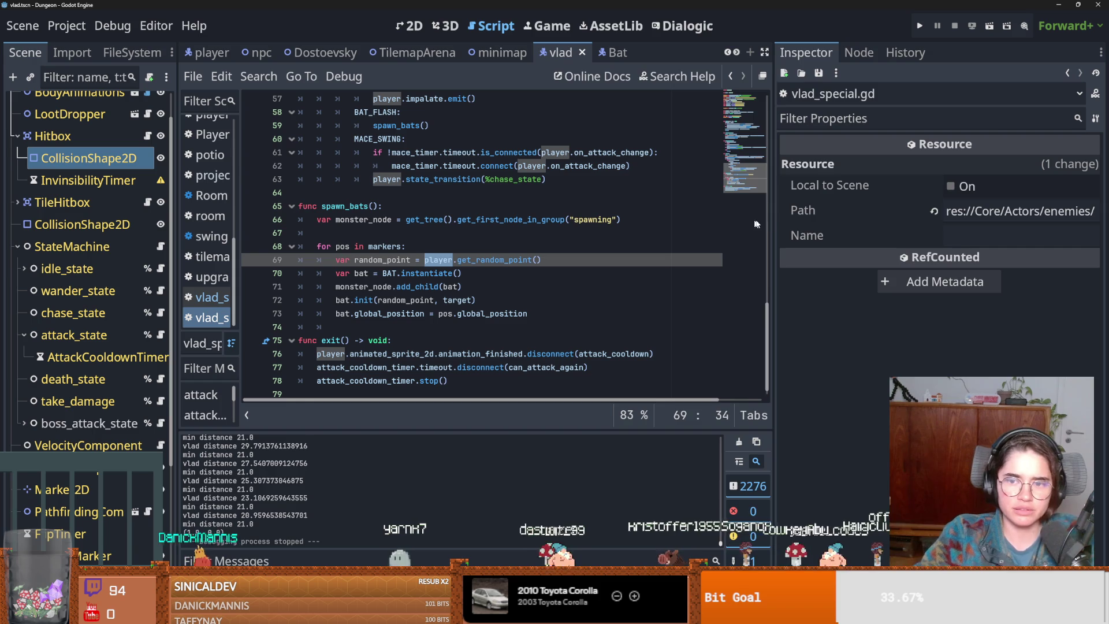
{"action": "left_click_drag", "start_coordinate": [774, 224], "coordinate": [971, 223]}
- Save vlad_special.gd unchanged after reviewing lines 24–26
{"action": "key", "text": "ctrl+s"}
{"action": "scroll", "coordinate": [604, 282], "scroll_direction": "up", "scroll_amount": 3}
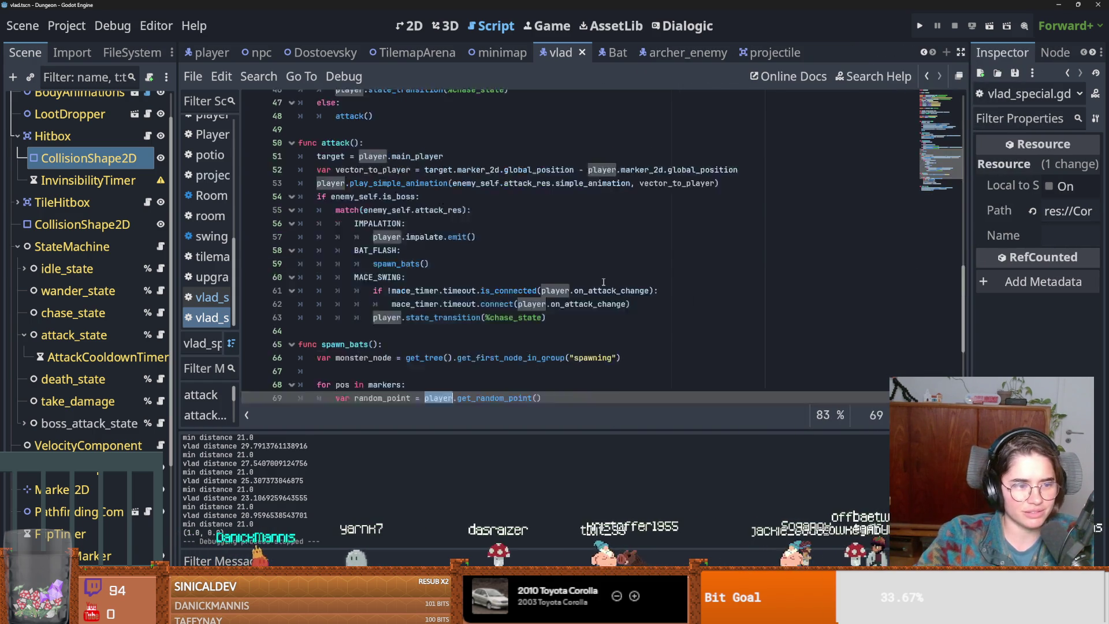
{"action": "scroll", "coordinate": [604, 282], "scroll_direction": "up", "scroll_amount": 10}
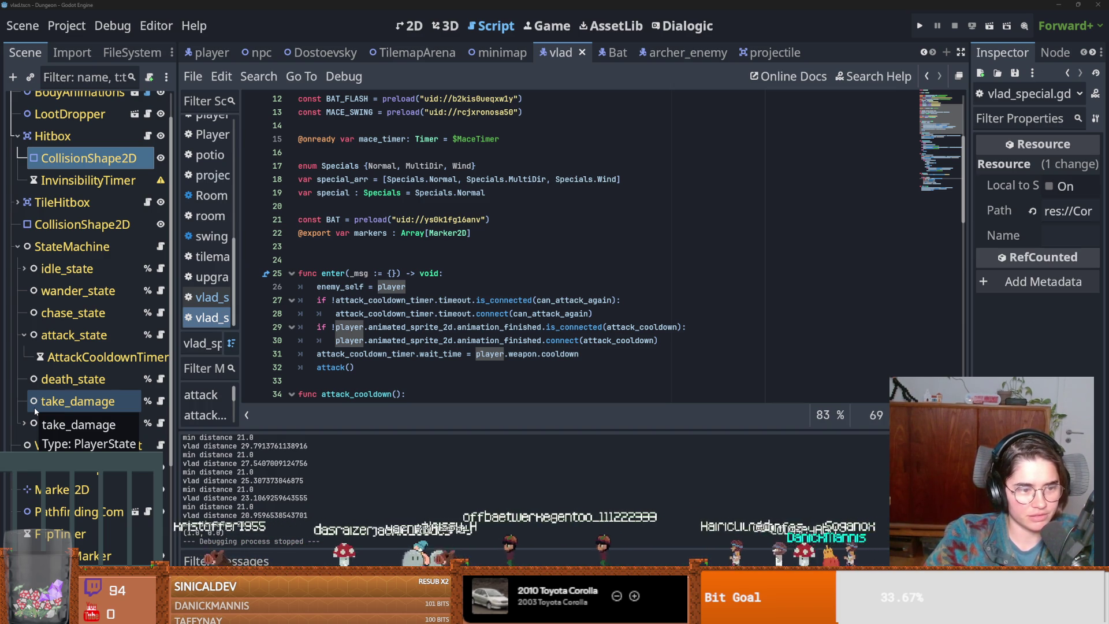
{"action": "left_click", "coordinate": [476, 261]}
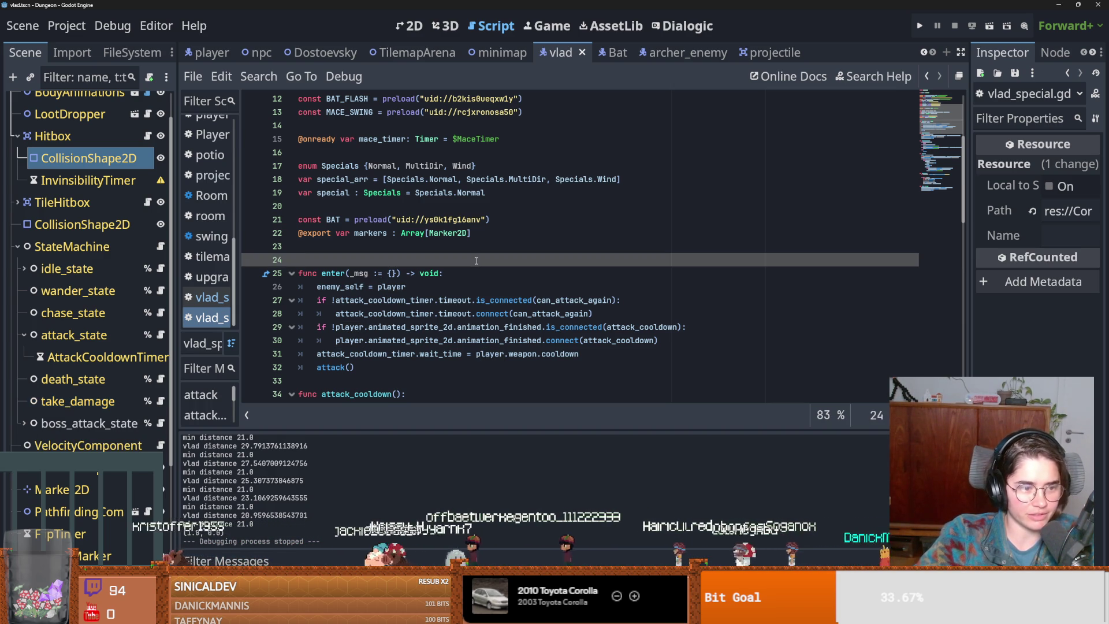
{"action": "left_click", "coordinate": [407, 287]}
{"action": "key", "text": "ctrl+s"}
- Widen the Scene dock so node names show fully and select Vlad's BodyAnimations node
{"action": "key", "text": "Up"}
{"action": "key", "text": "Up"}
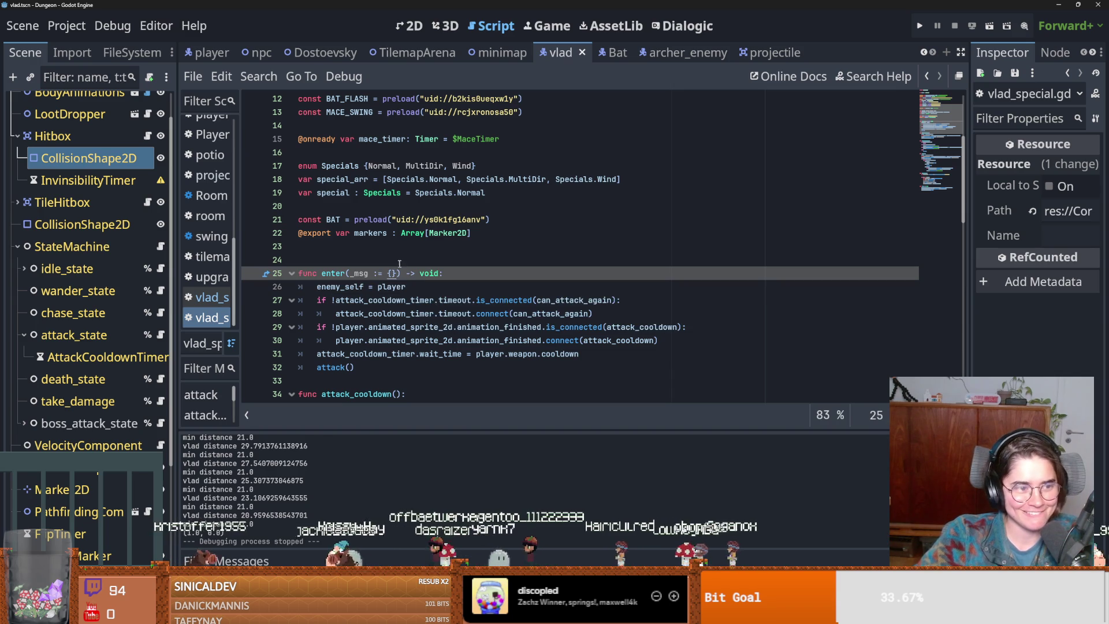
{"action": "scroll", "coordinate": [454, 303], "scroll_direction": "up", "scroll_amount": 2}
{"action": "scroll", "coordinate": [454, 303], "scroll_direction": "down", "scroll_amount": 2}
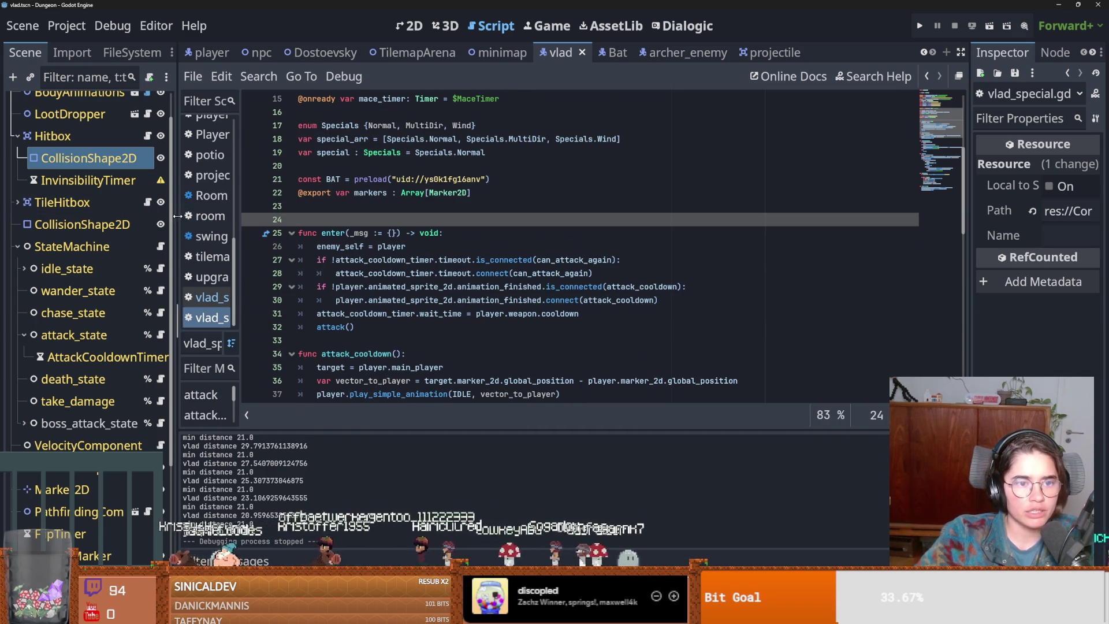
{"action": "left_click_drag", "start_coordinate": [175, 220], "coordinate": [284, 225]}
{"action": "left_click", "coordinate": [79, 126]}
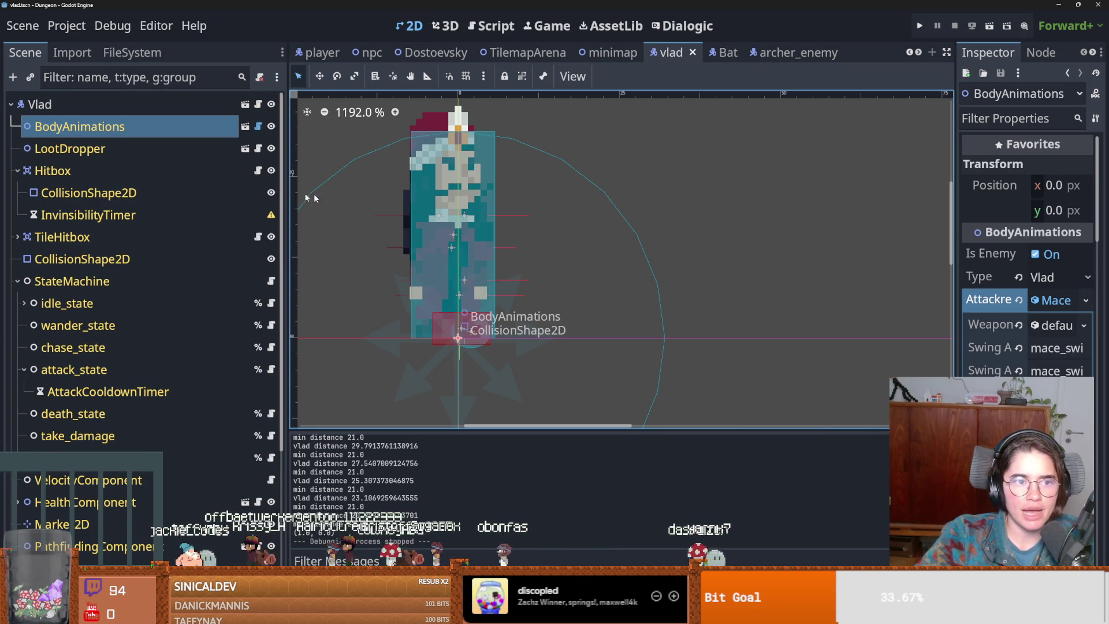
- Open vlad_script.gd at get_random_point, save, and switch to the YouTube browser
{"action": "left_click", "coordinate": [259, 110]}
{"action": "key", "text": "ctrl+s"}
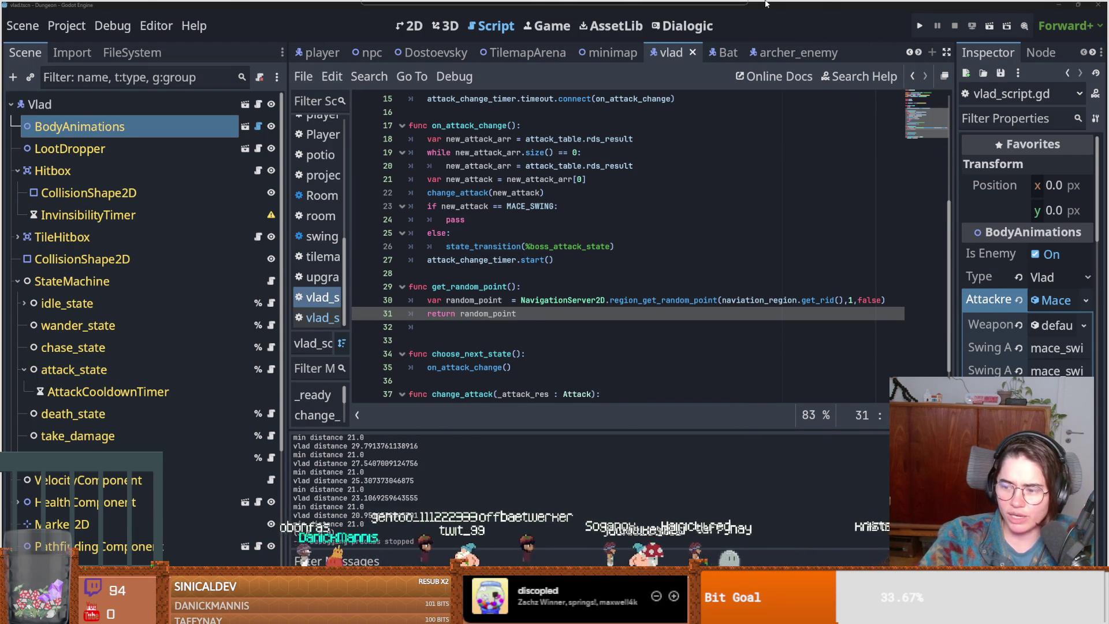
{"action": "key", "text": "alt+Tab"}
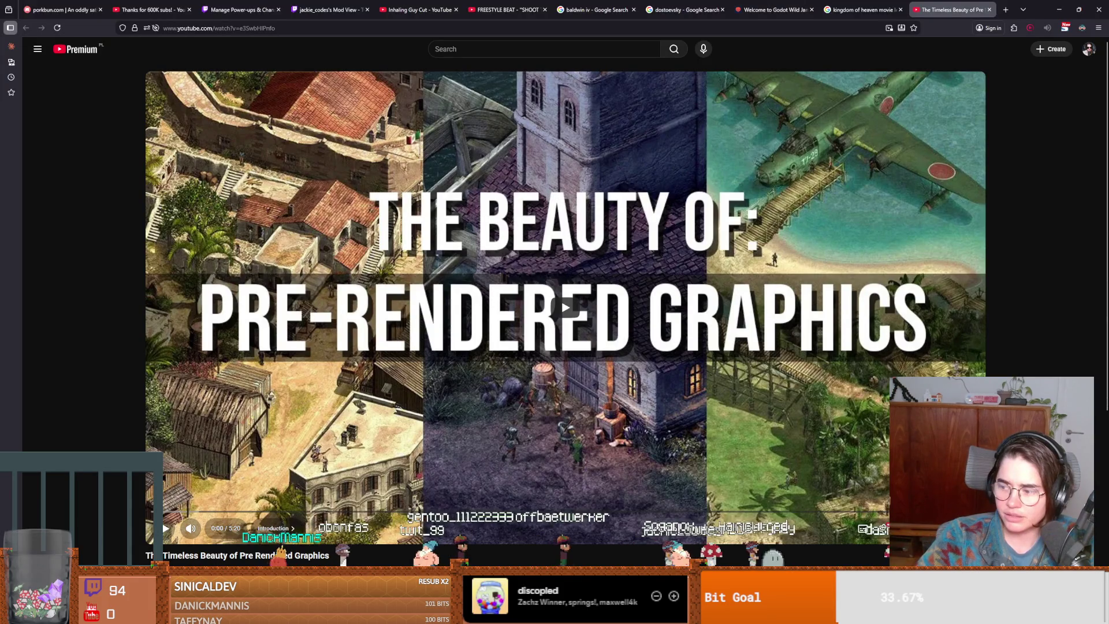
- Play 'The Timeless Beauty of Pre Rendered Graphics' in full screen
{"action": "left_click", "coordinate": [469, 464]}
{"action": "key", "text": "f"}
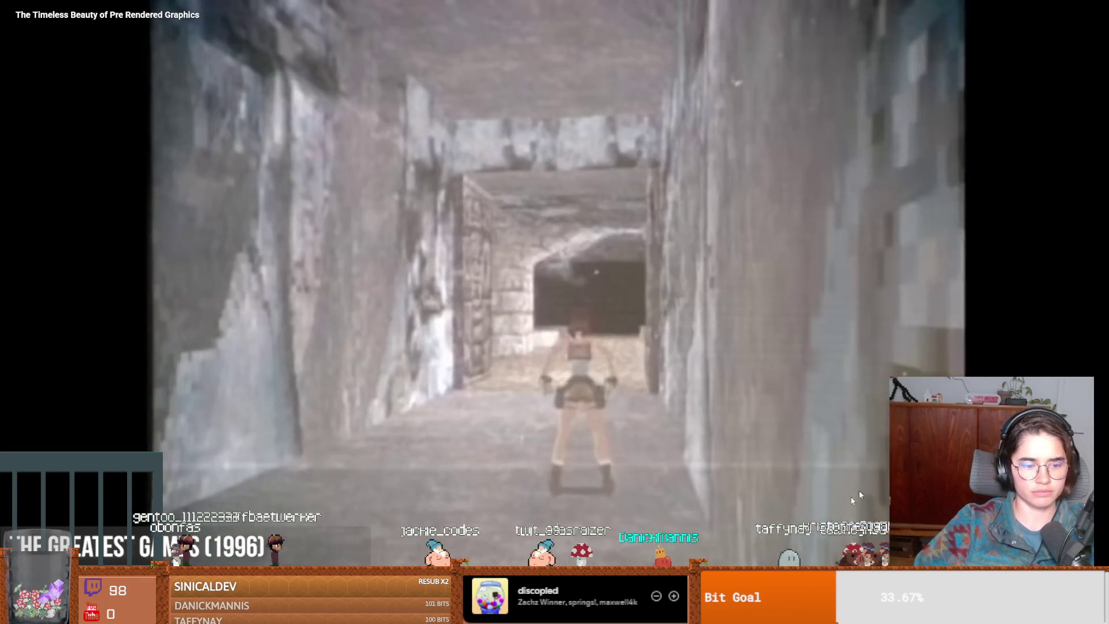
- Pause the video at the Tomb Raider clip and again at the graphics-card shot
{"action": "left_click", "coordinate": [601, 469]}
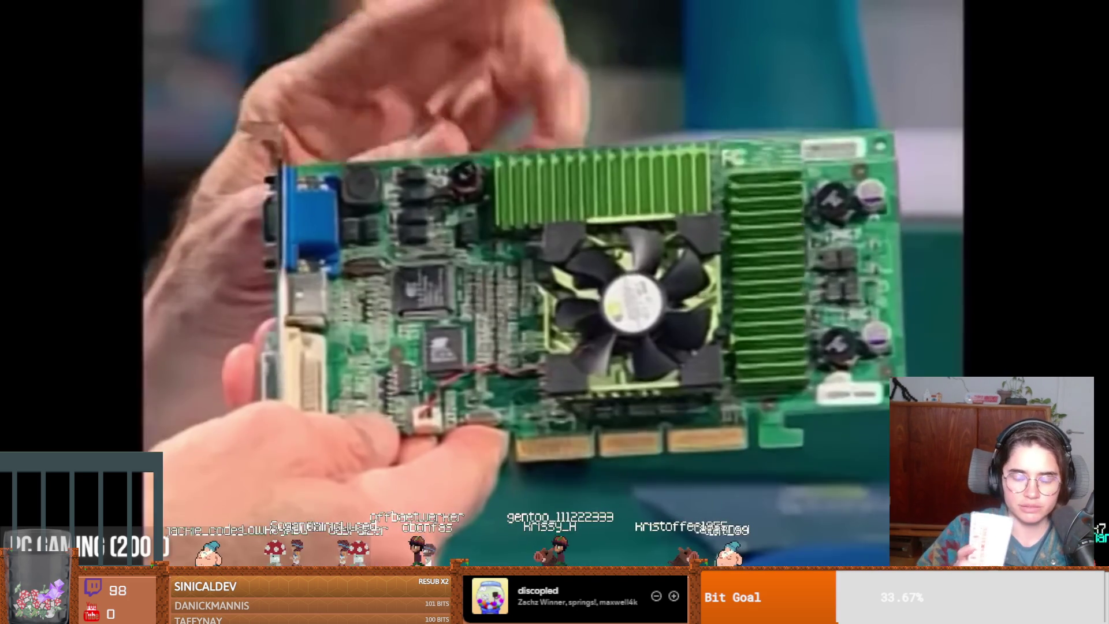
{"action": "left_click", "coordinate": [708, 434]}
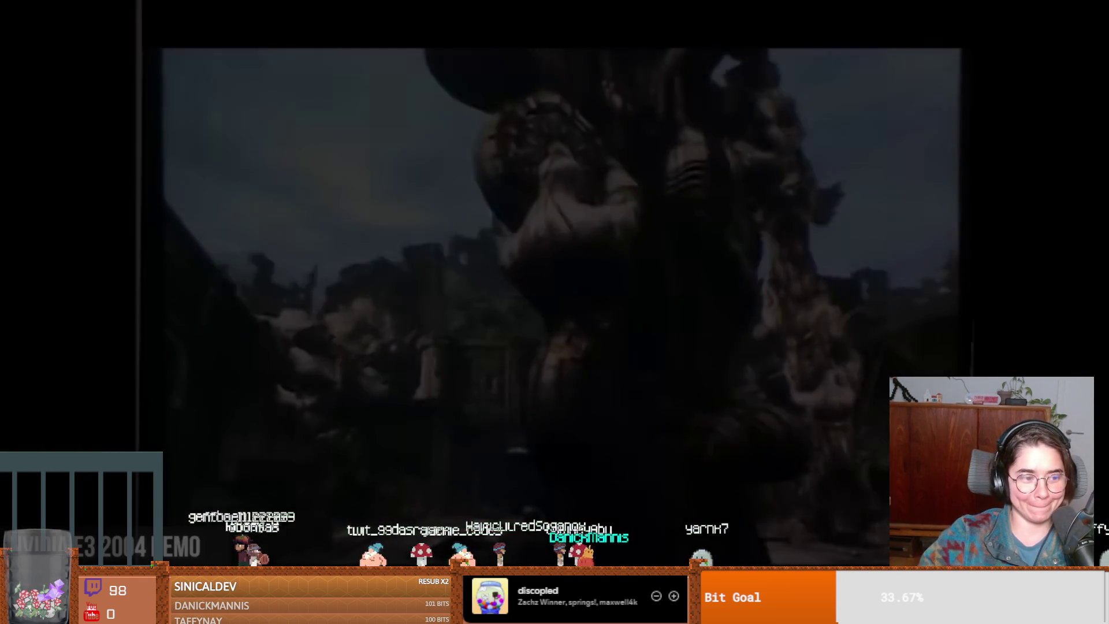
- Pause and resume the video at several scenes: snowy house, trailer, face close-up
{"action": "left_click", "coordinate": [706, 434]}
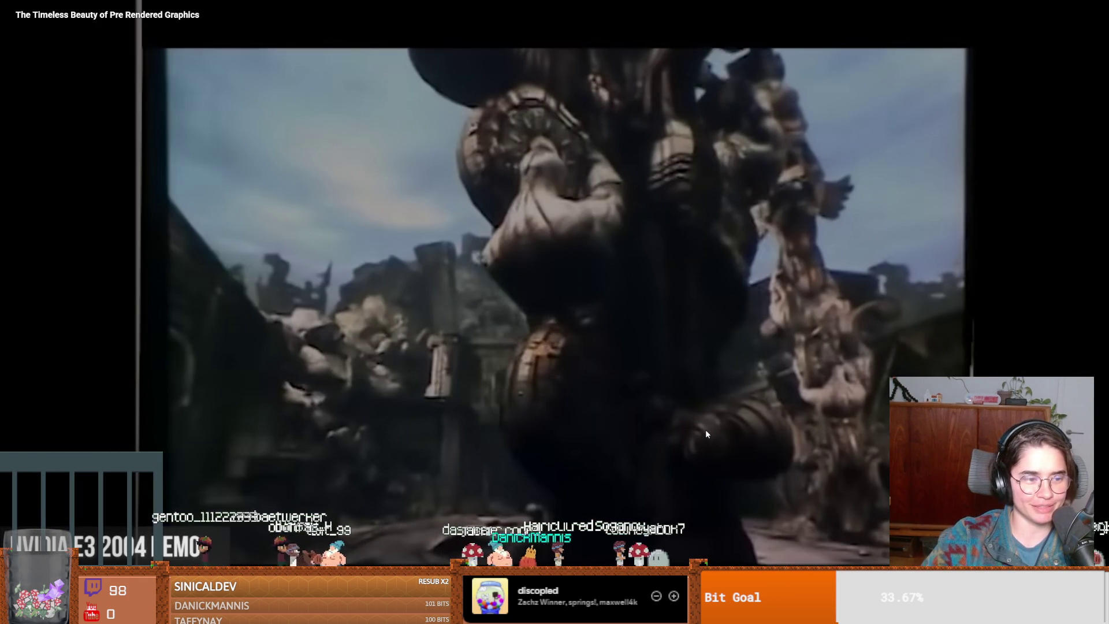
{"action": "left_click", "coordinate": [706, 434]}
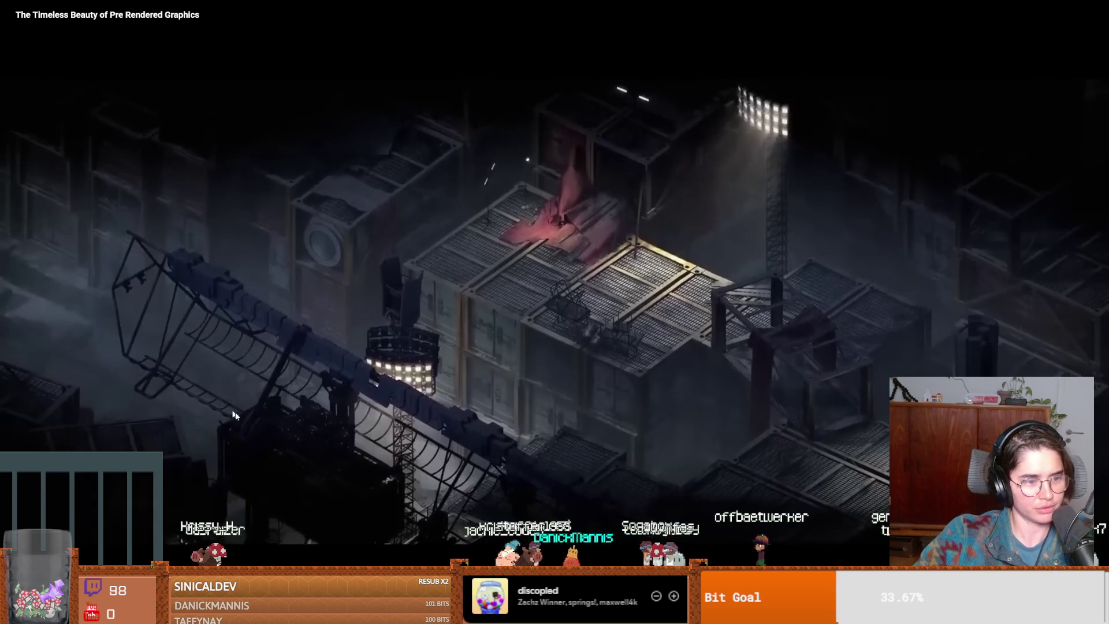
{"action": "left_click", "coordinate": [252, 417]}
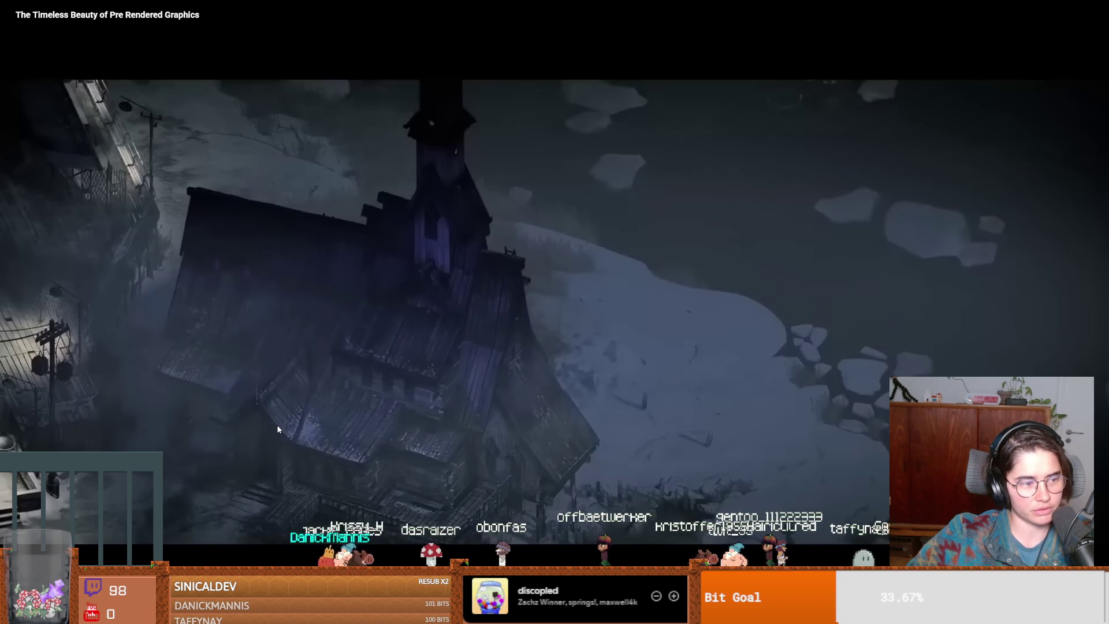
{"action": "left_click", "coordinate": [412, 438]}
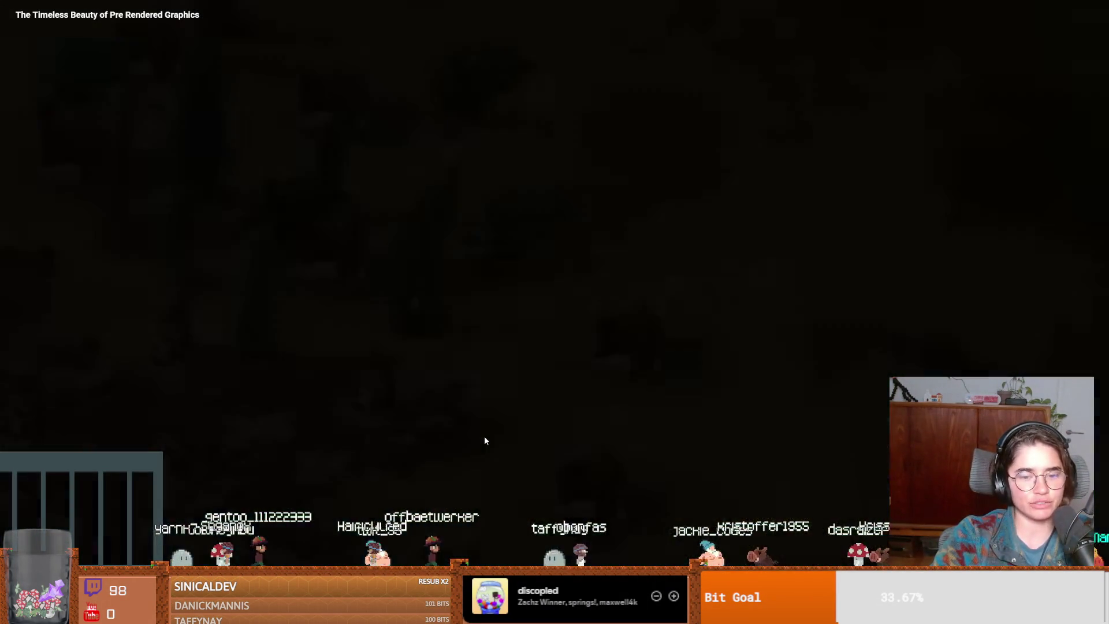
{"action": "left_click", "coordinate": [485, 437]}
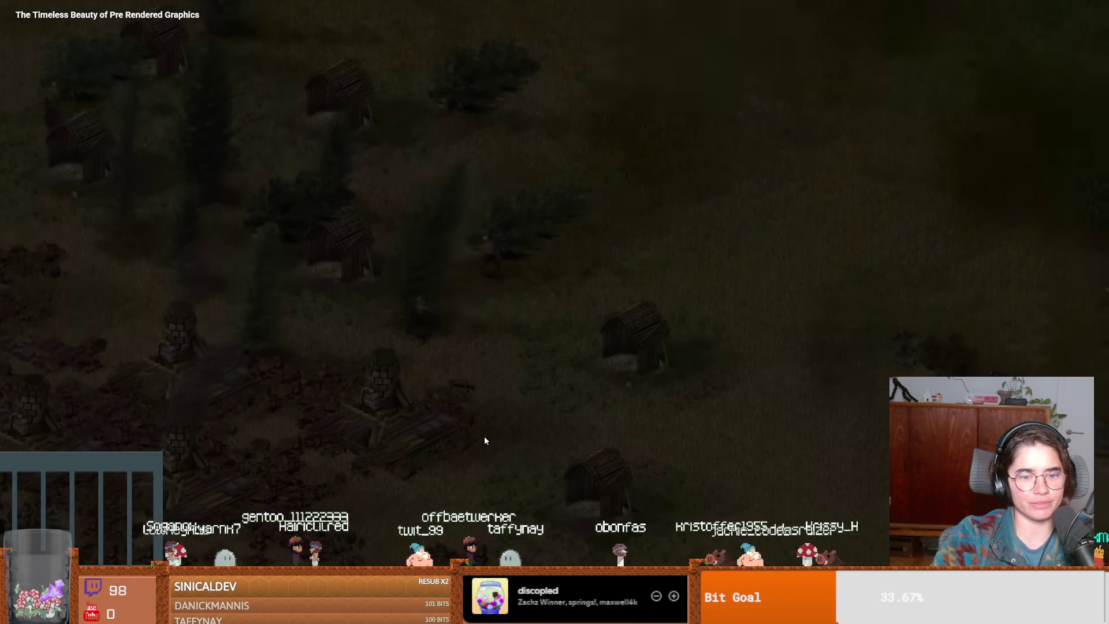
{"action": "left_click", "coordinate": [486, 440]}
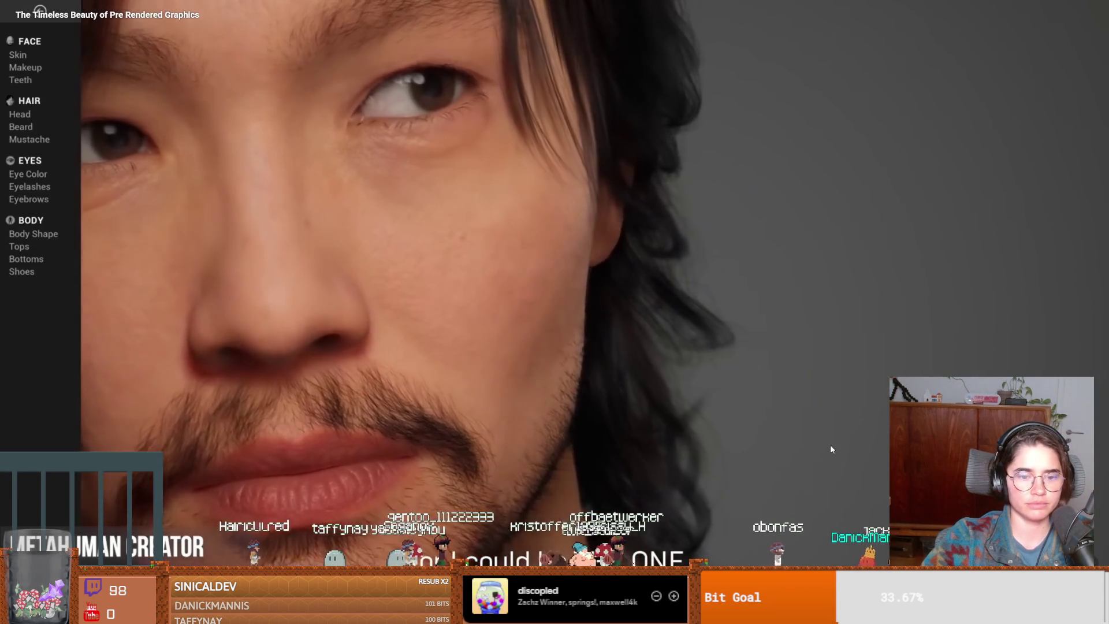
{"action": "left_click", "coordinate": [832, 449]}
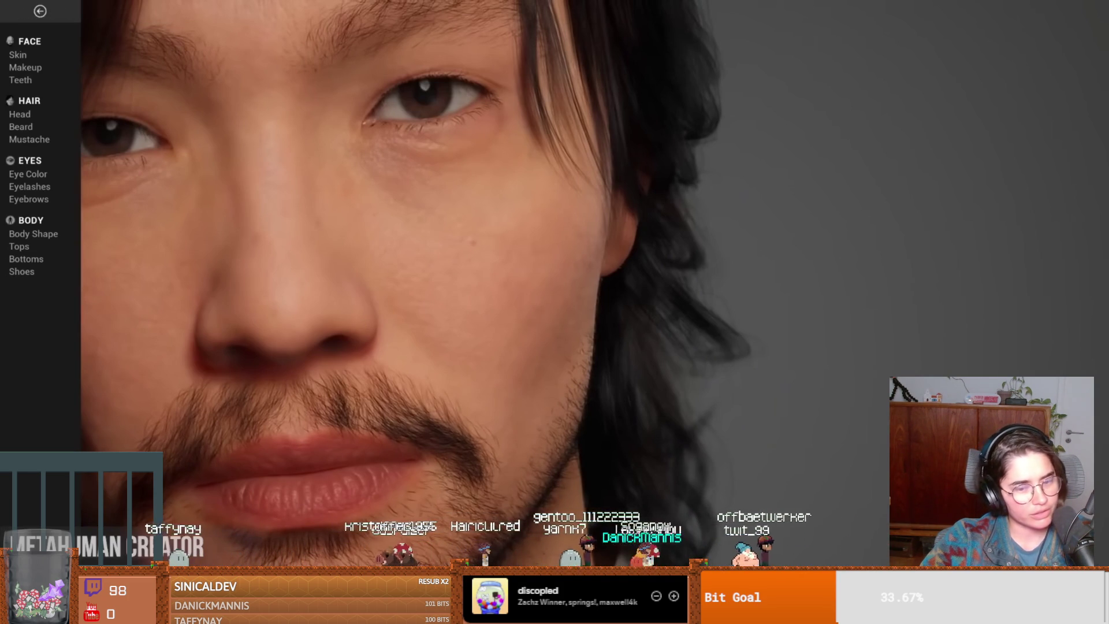
{"action": "left_click", "coordinate": [830, 445]}
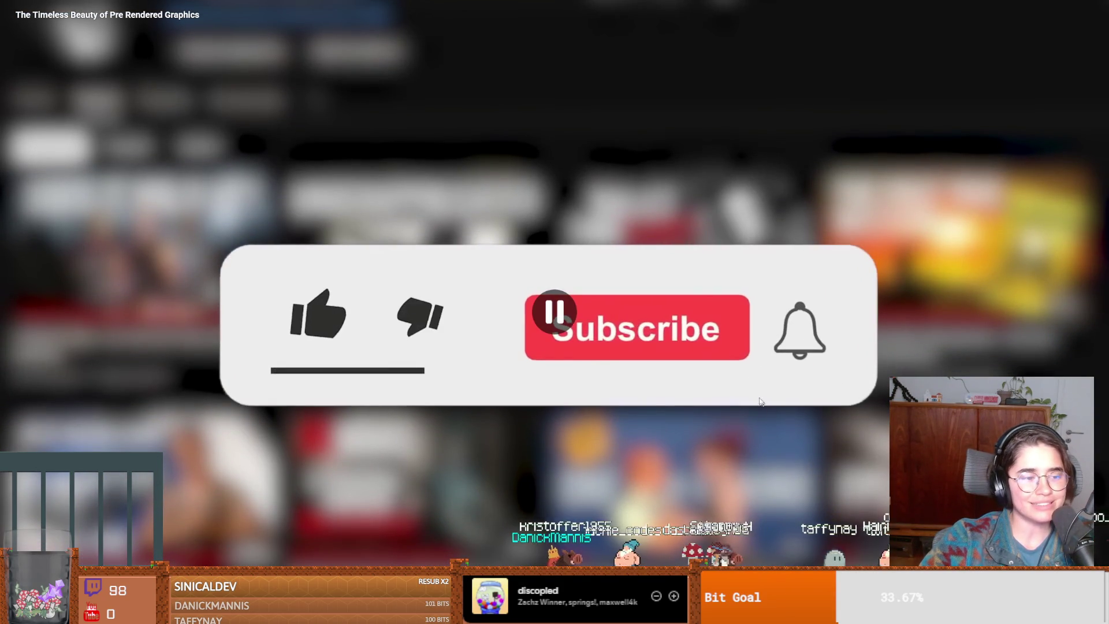
- Exit full screen, return to Godot's vlad_script.gd after get_random_point, and save
{"action": "double_click", "coordinate": [770, 415]}
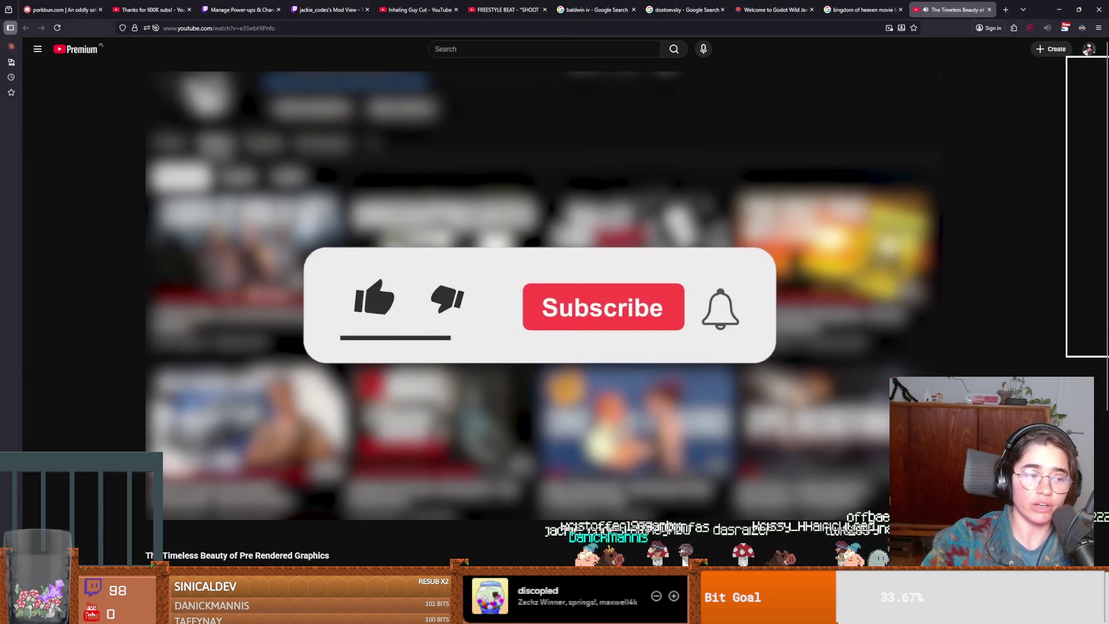
{"action": "key", "text": "alt+Tab"}
{"action": "left_click", "coordinate": [636, 340]}
{"action": "key", "text": "ctrl+s"}
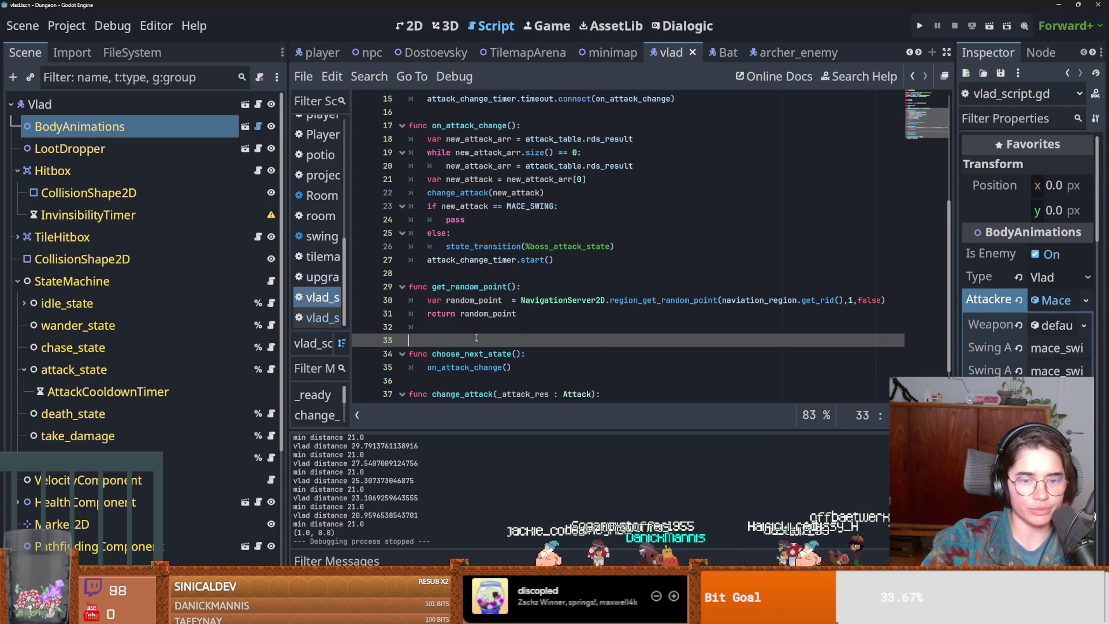
- Save the vlad scene, narrow the Scene dock, and launch the Cannon chat game
{"action": "key", "text": "ctrl+s"}
{"action": "scroll", "coordinate": [509, 340], "scroll_direction": "up", "scroll_amount": 5}
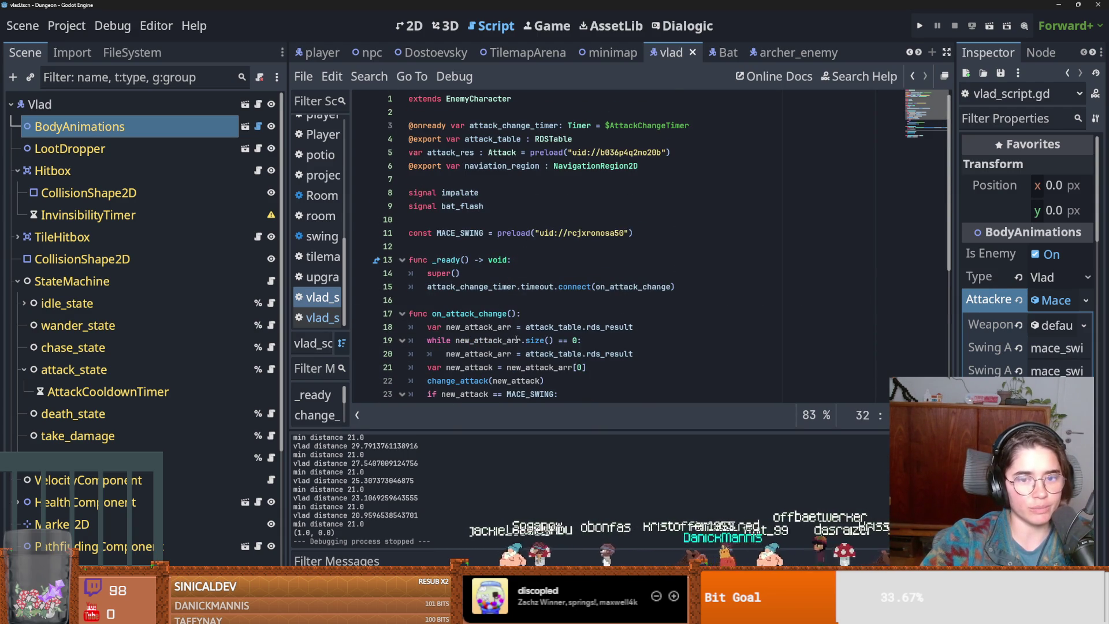
{"action": "left_click_drag", "start_coordinate": [287, 304], "coordinate": [200, 304]}
{"action": "key", "text": "ctrl+s"}
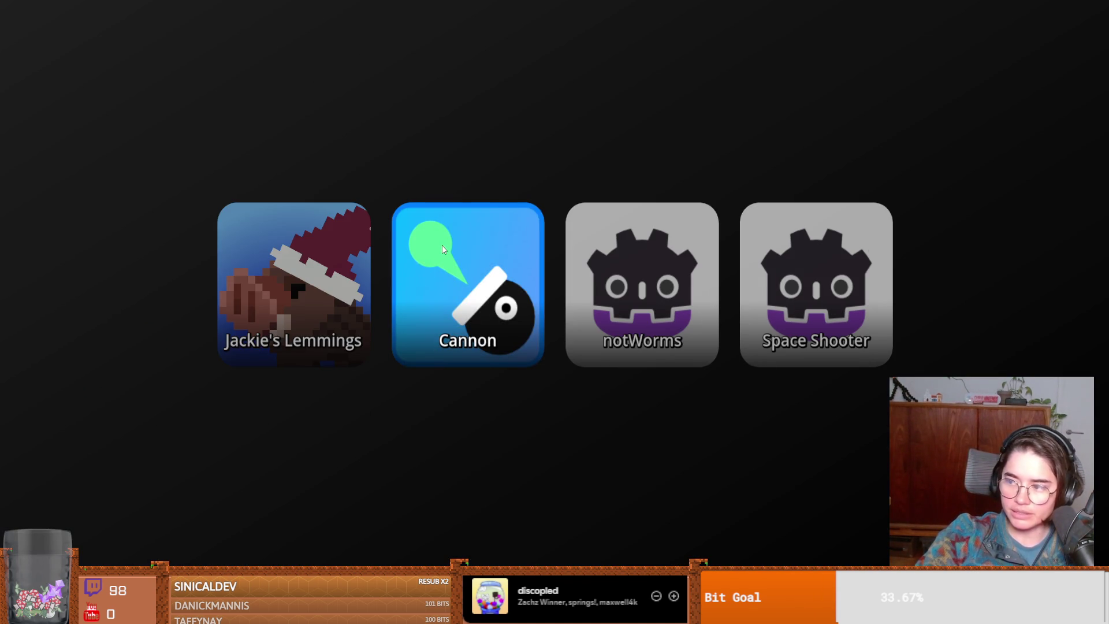
{"action": "left_click", "coordinate": [443, 249]}
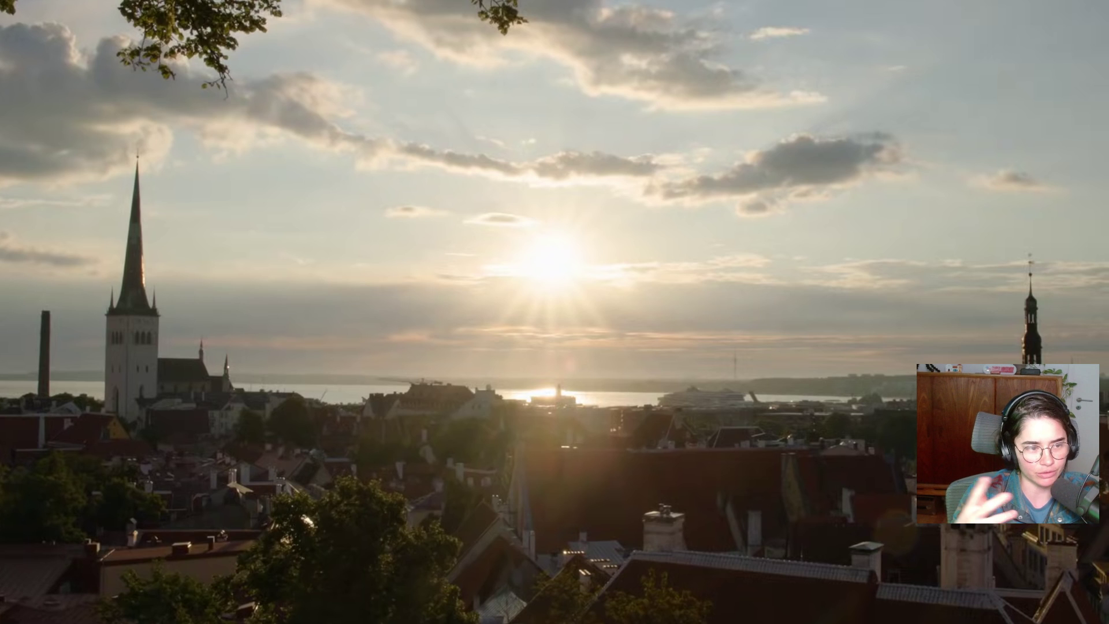
- Resume the Disco Elysium making-of documentary from 0:11
{"action": "mouse_move", "coordinate": [596, 459]}
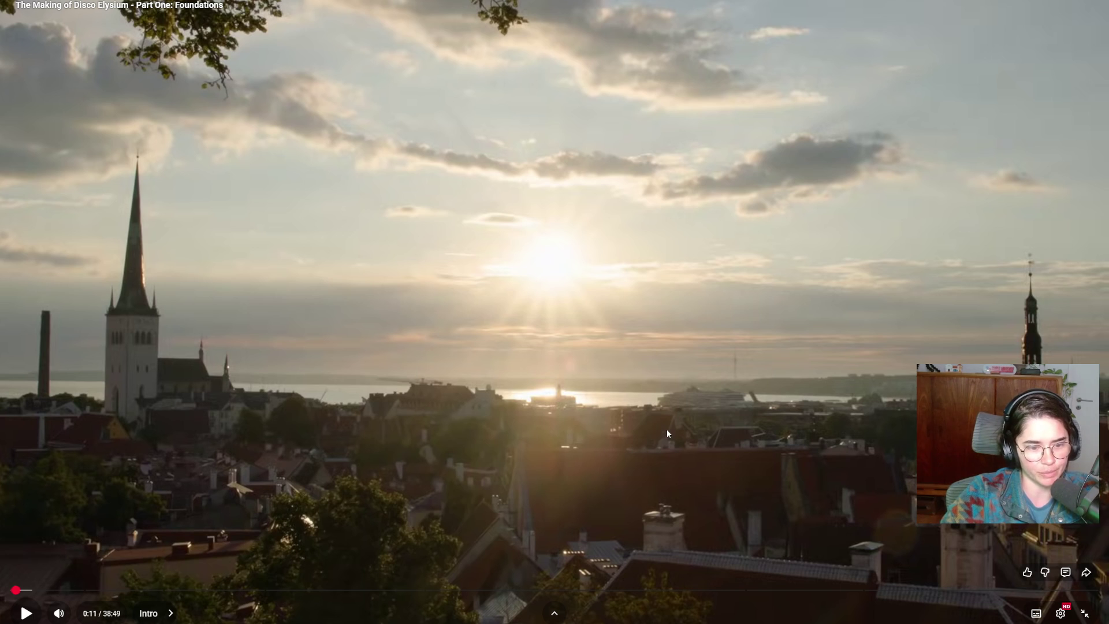
{"action": "left_click", "coordinate": [681, 425]}
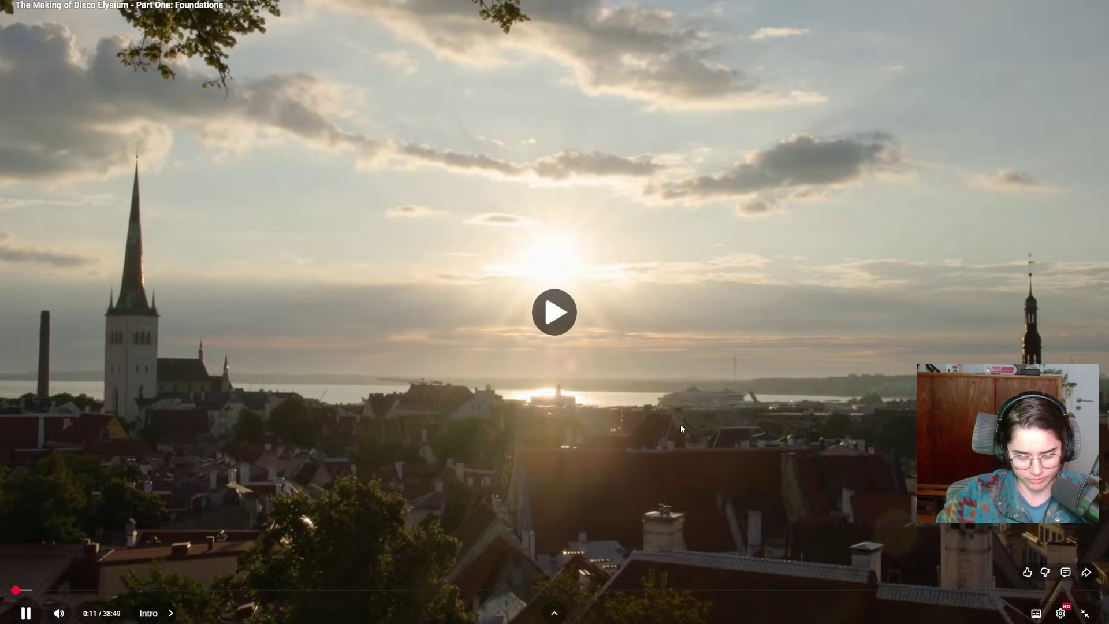
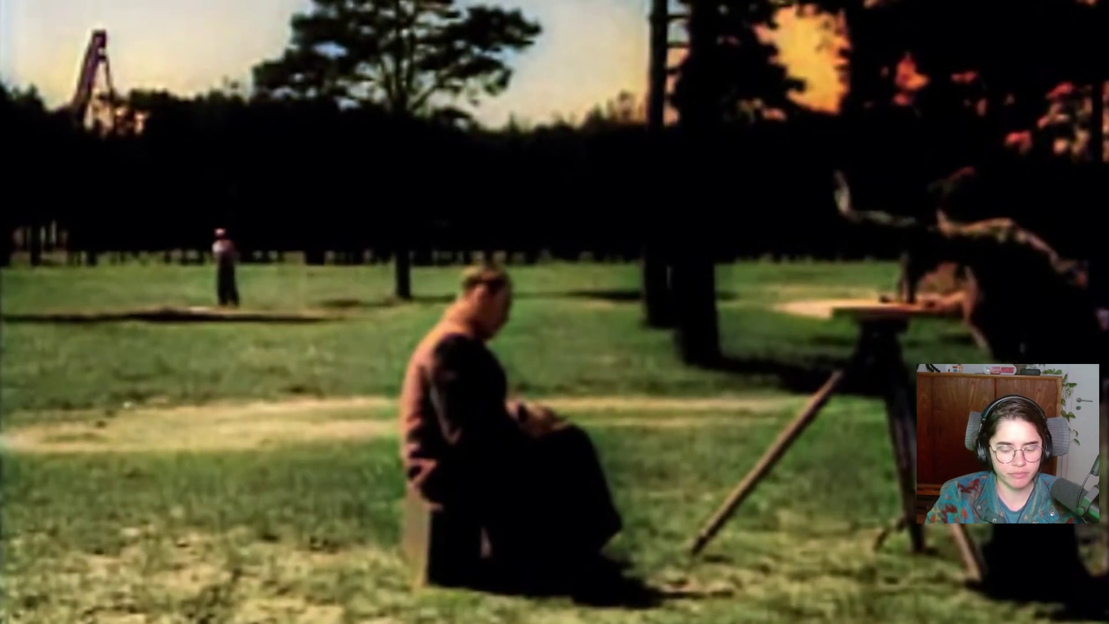
- Toggle playback several times, stopping on the black-and-white rooftop photo at 5:11 before resuming
{"action": "left_click", "coordinate": [680, 425]}
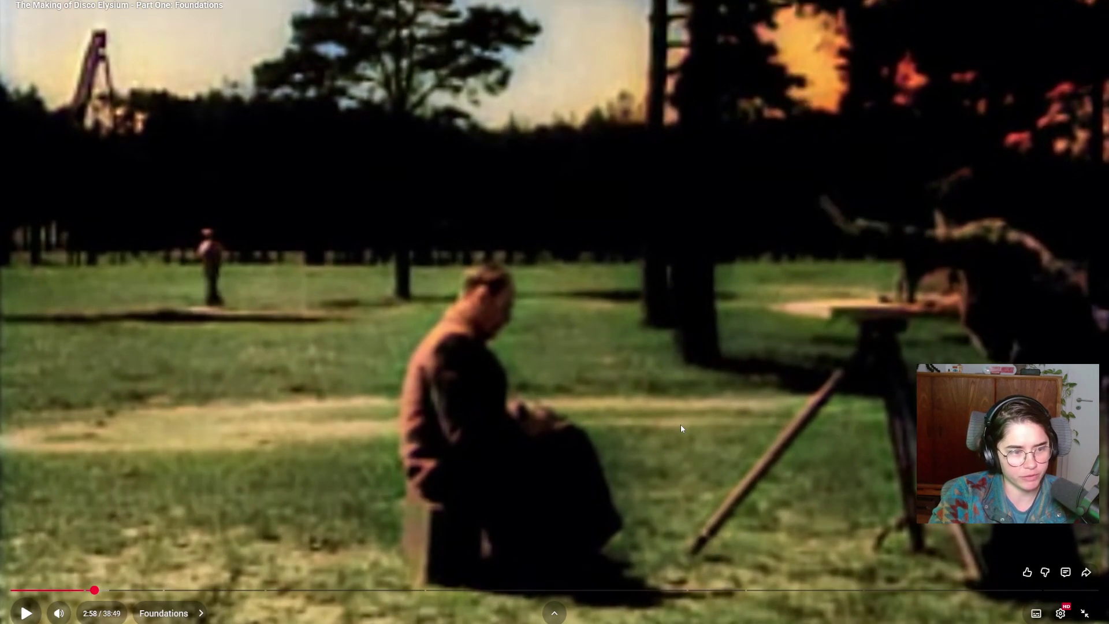
{"action": "left_click", "coordinate": [682, 428]}
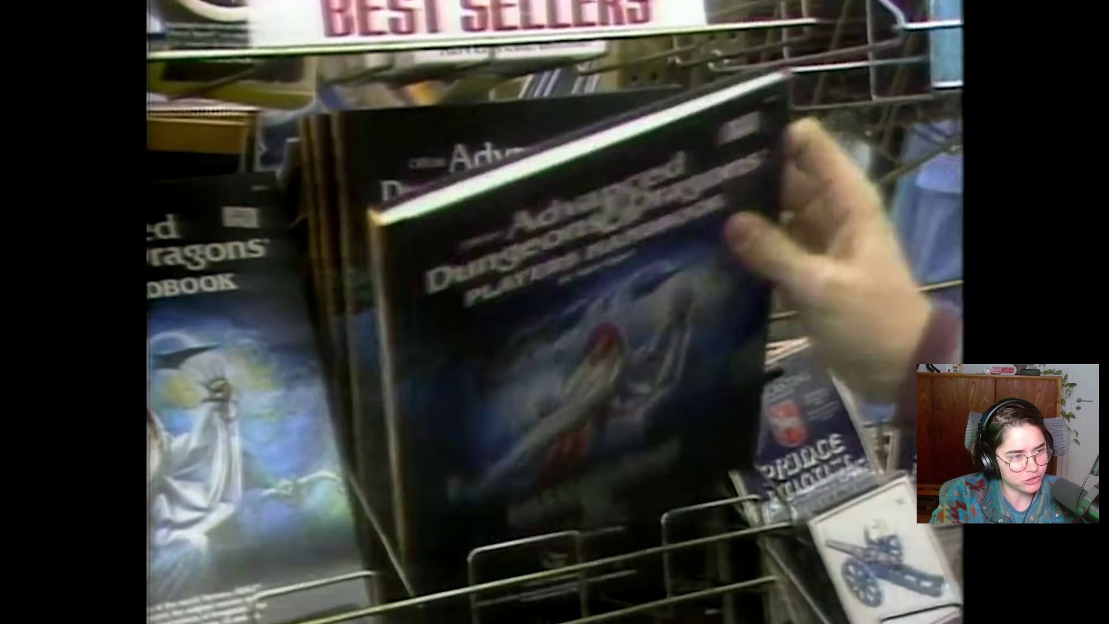
{"action": "left_click", "coordinate": [681, 424]}
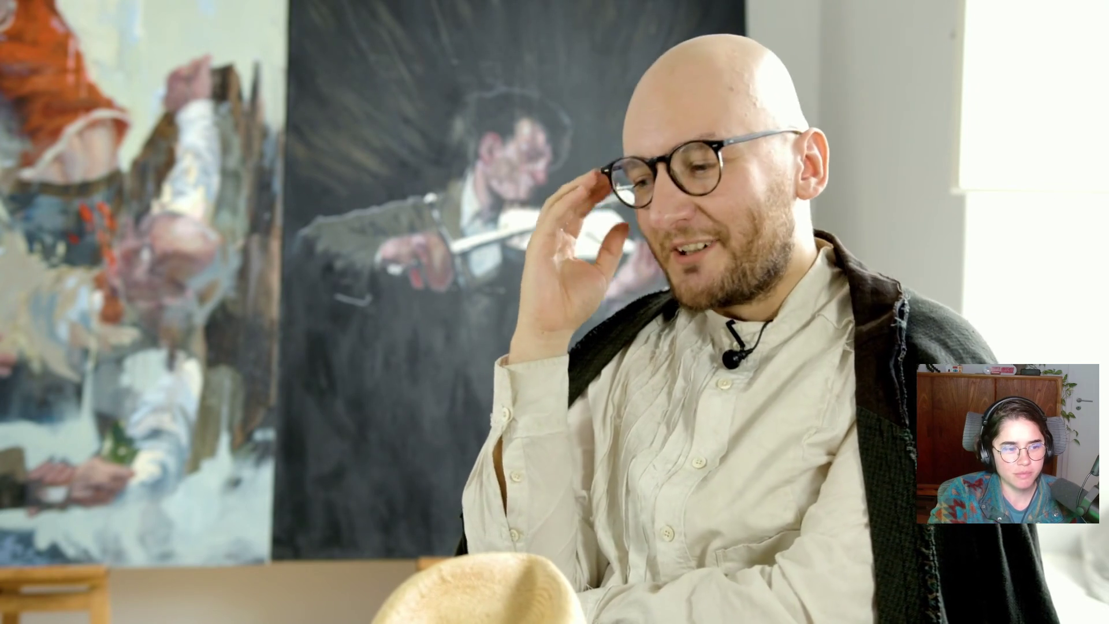
{"action": "left_click", "coordinate": [681, 427]}
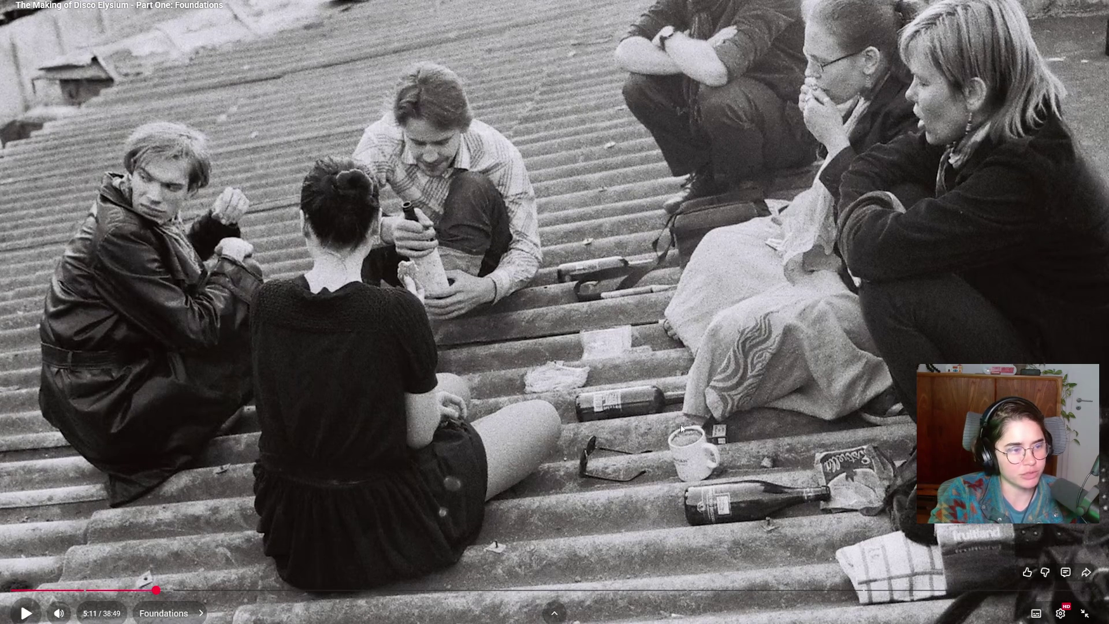
{"action": "left_click", "coordinate": [681, 427]}
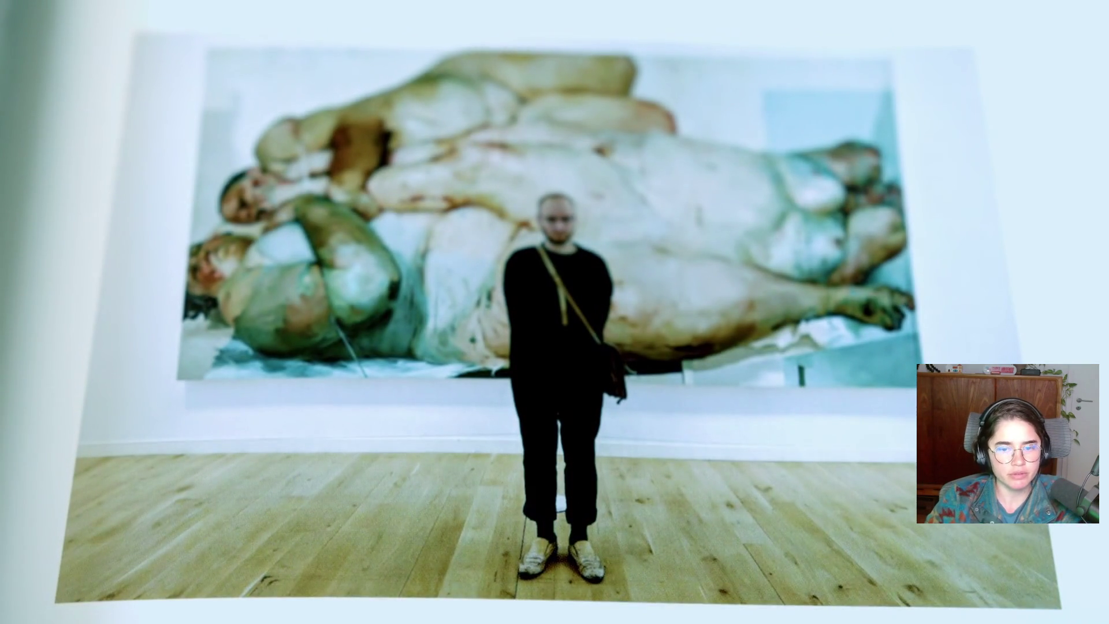
- Stop the documentary at 6:33 on the book photo of the man before the nude painting
{"action": "left_click", "coordinate": [680, 424]}
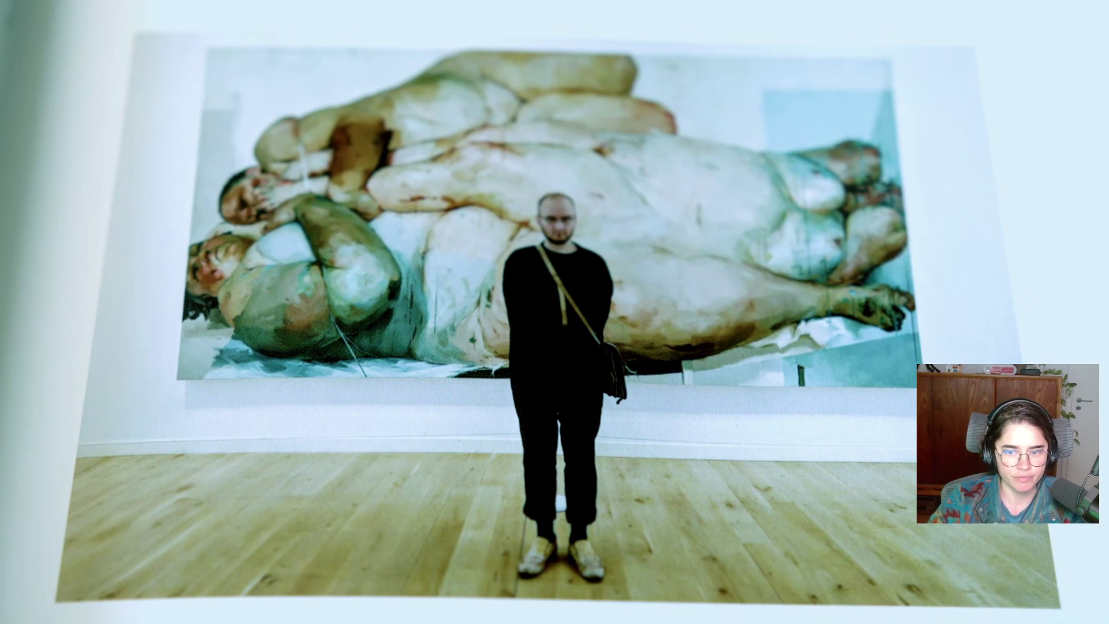
{"action": "left_click", "coordinate": [681, 425]}
{"action": "left_click", "coordinate": [681, 425]}
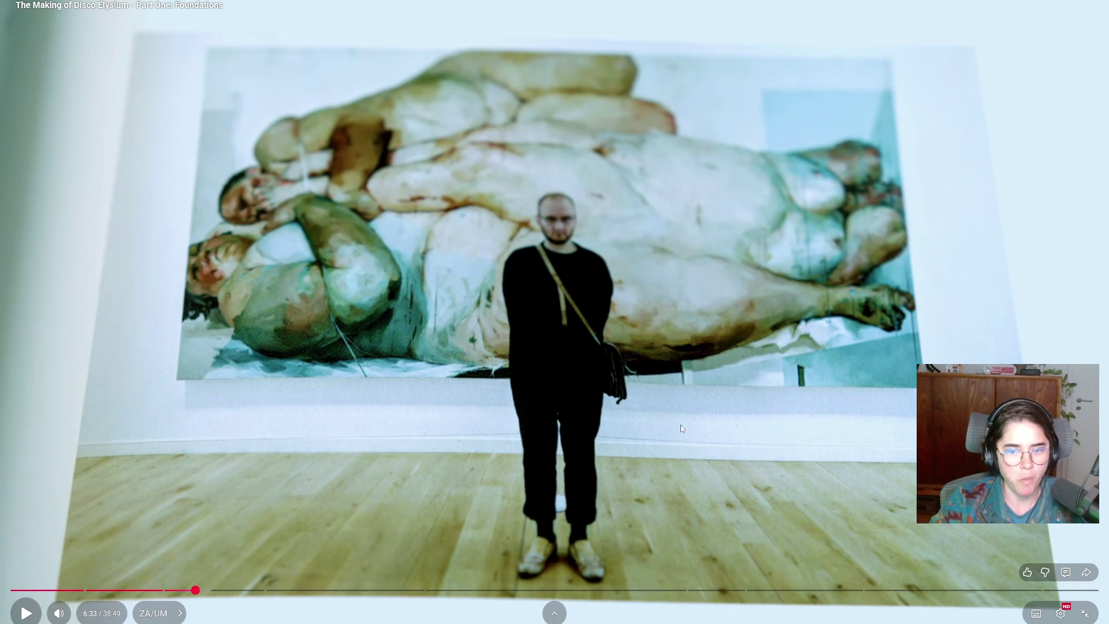
- Resume the full-screen documentary and stop it when the two suited men walk down the gravel alley
{"action": "left_click", "coordinate": [681, 428]}
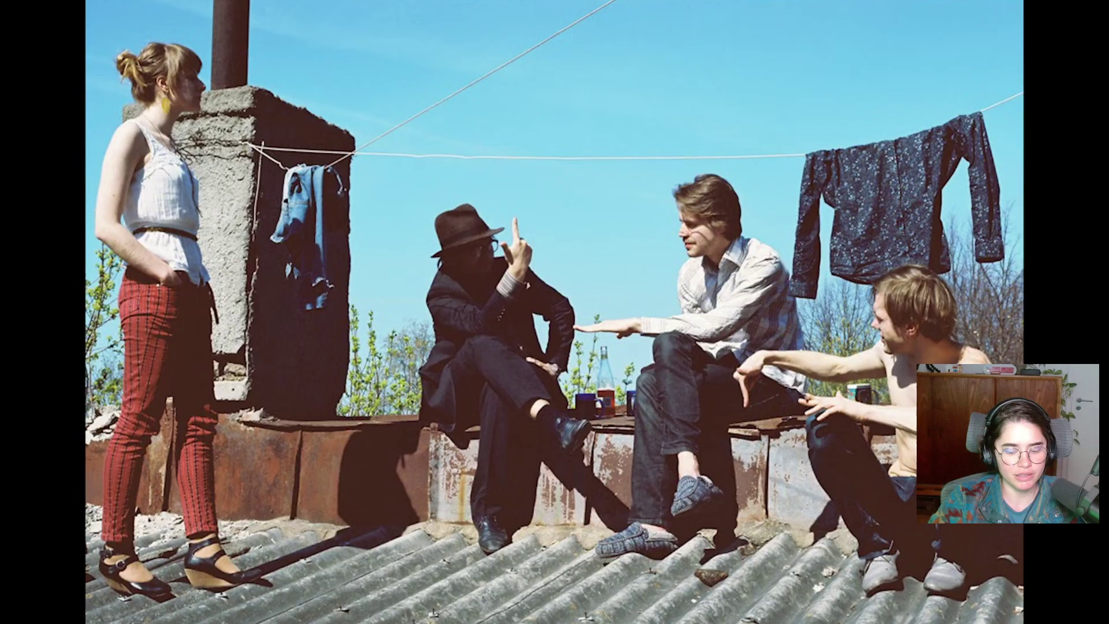
{"action": "mouse_move", "coordinate": [681, 424]}
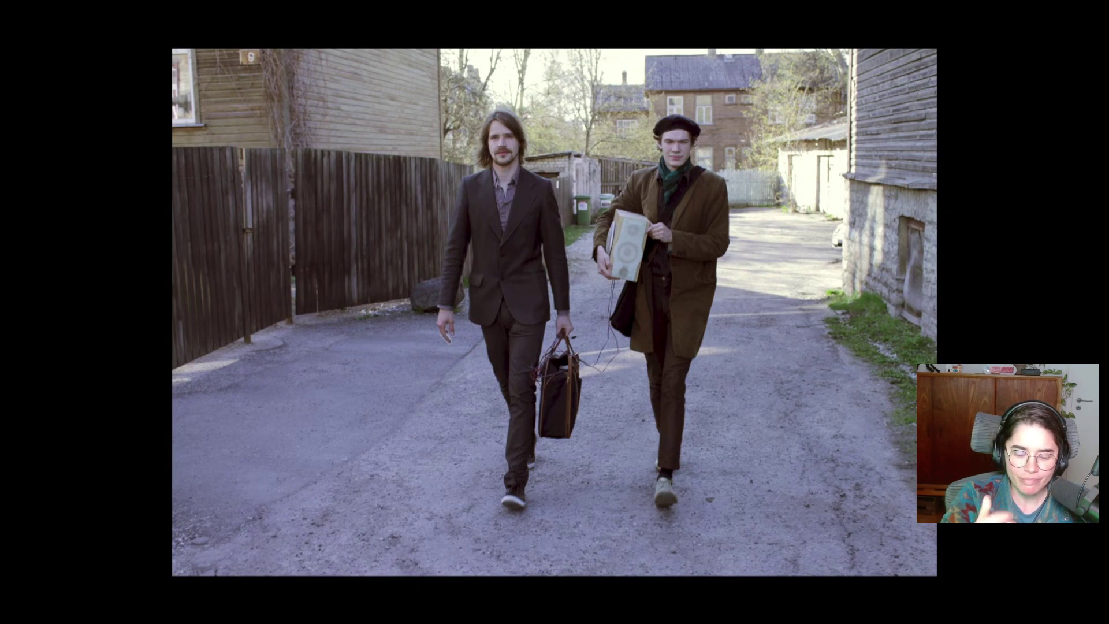
{"action": "left_click", "coordinate": [682, 429]}
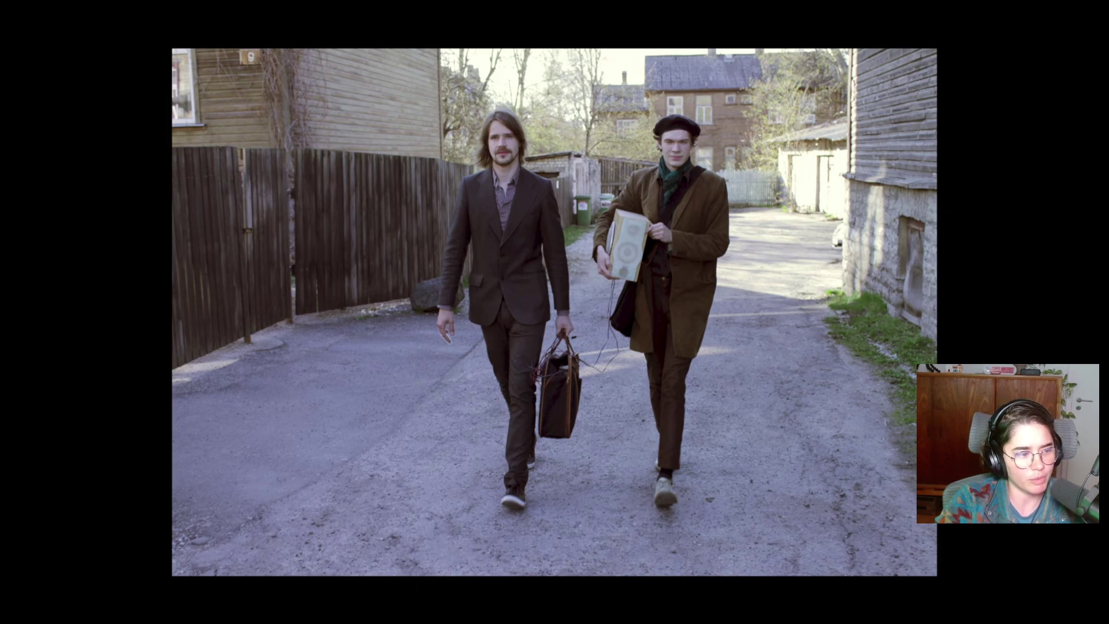
- Toggle playback so the documentary rests at 9:47 on the three men beside the rock wall
{"action": "left_click", "coordinate": [682, 428]}
{"action": "left_click", "coordinate": [682, 427]}
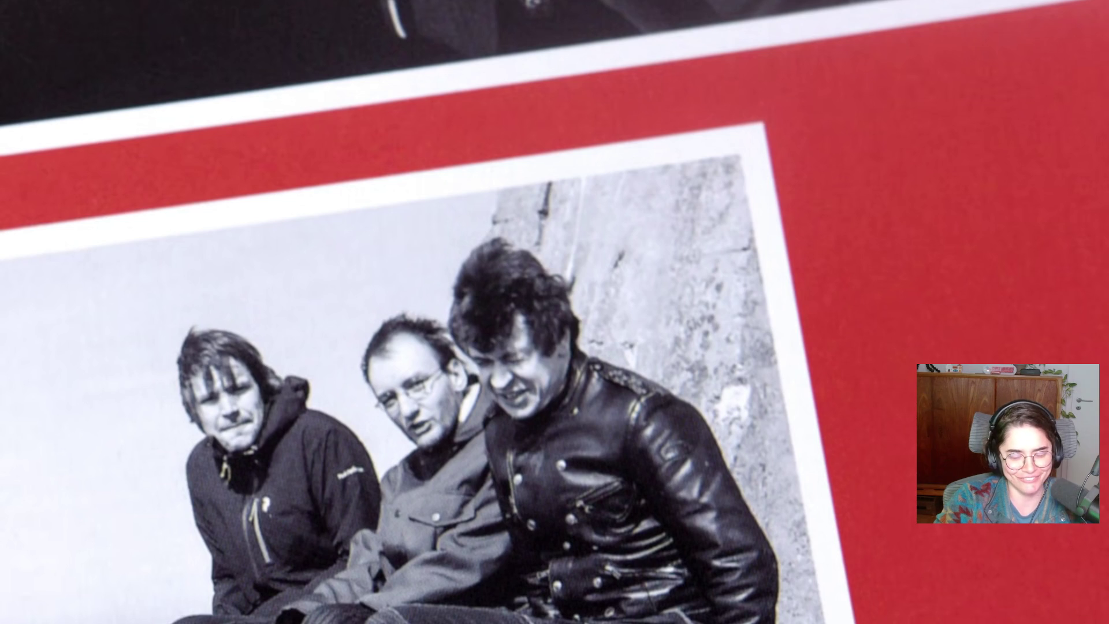
- Resume the documentary from the old photograph on toward the carnival ride footage
{"action": "left_click", "coordinate": [681, 424]}
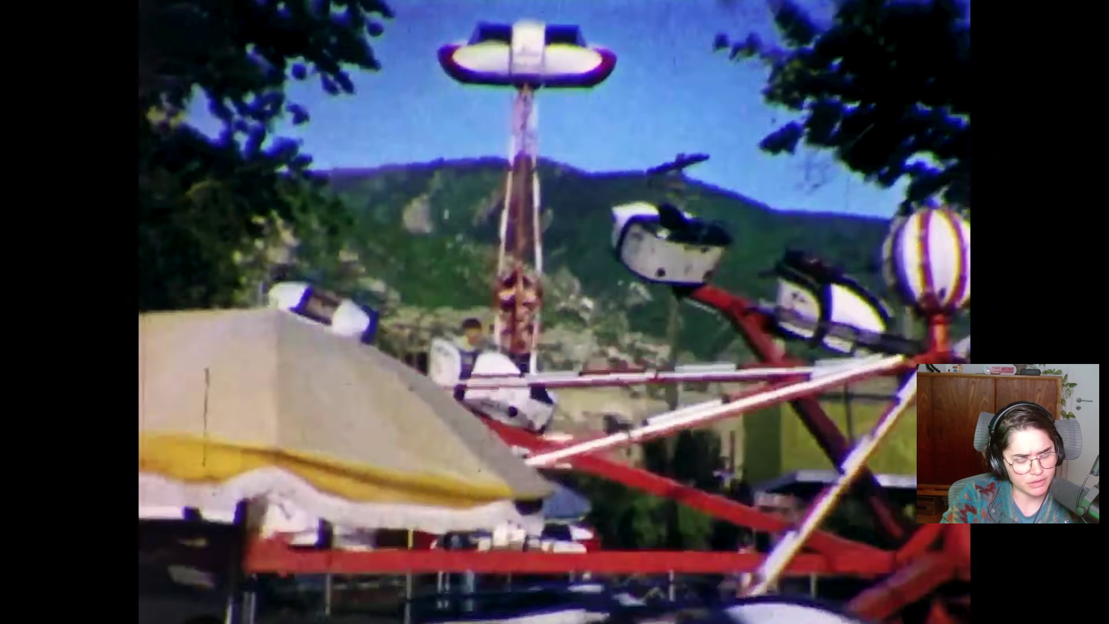
- Play on from the fairground clip and stop at 10:36 on the boy holding a stick among plants
{"action": "left_click", "coordinate": [681, 424]}
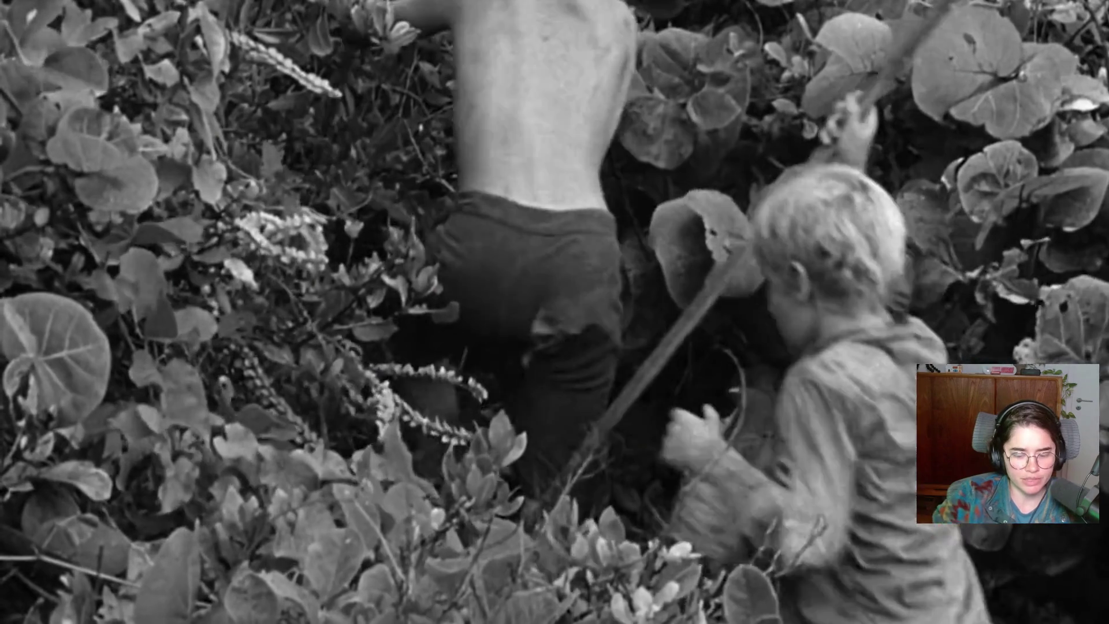
{"action": "left_click", "coordinate": [681, 424]}
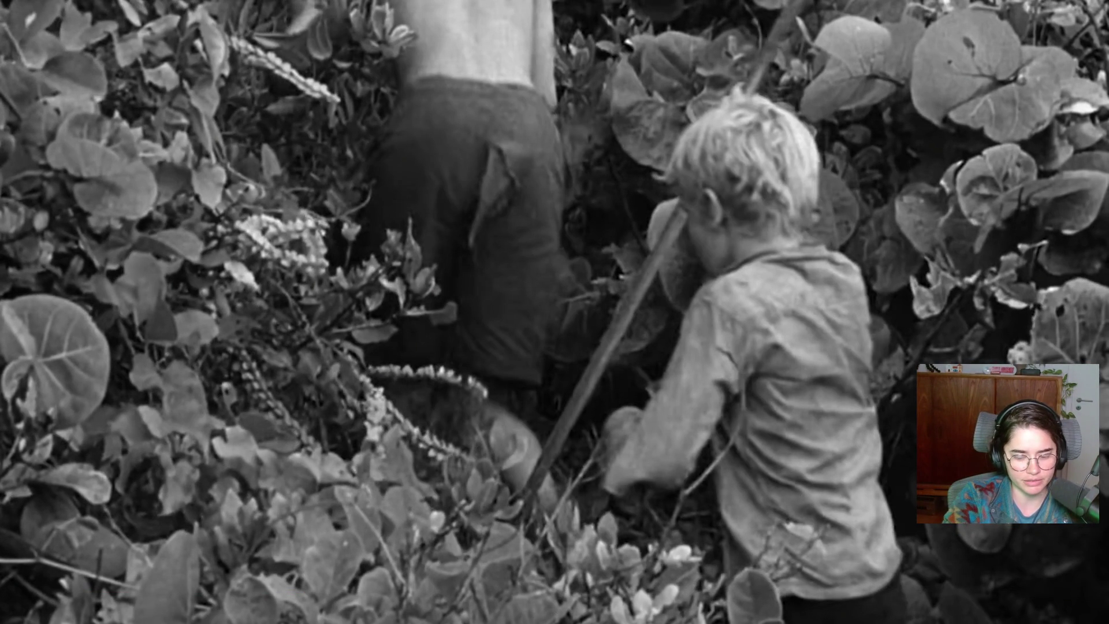
- Resume, pause, then resume again so the documentary plays on to the bald man's portrait
{"action": "left_click", "coordinate": [681, 425]}
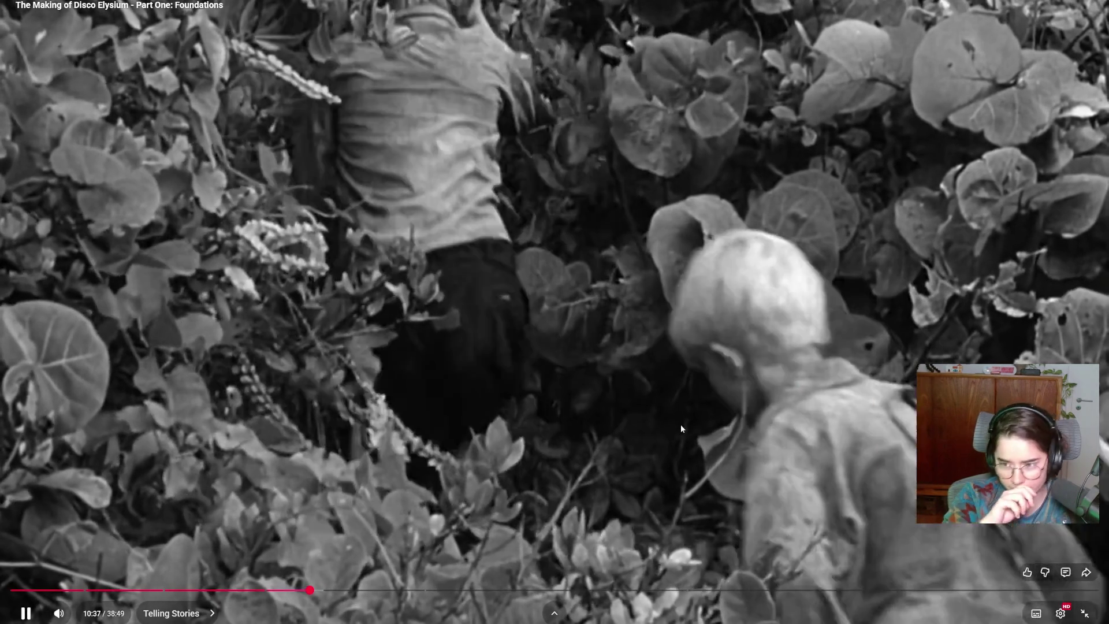
{"action": "left_click", "coordinate": [681, 425]}
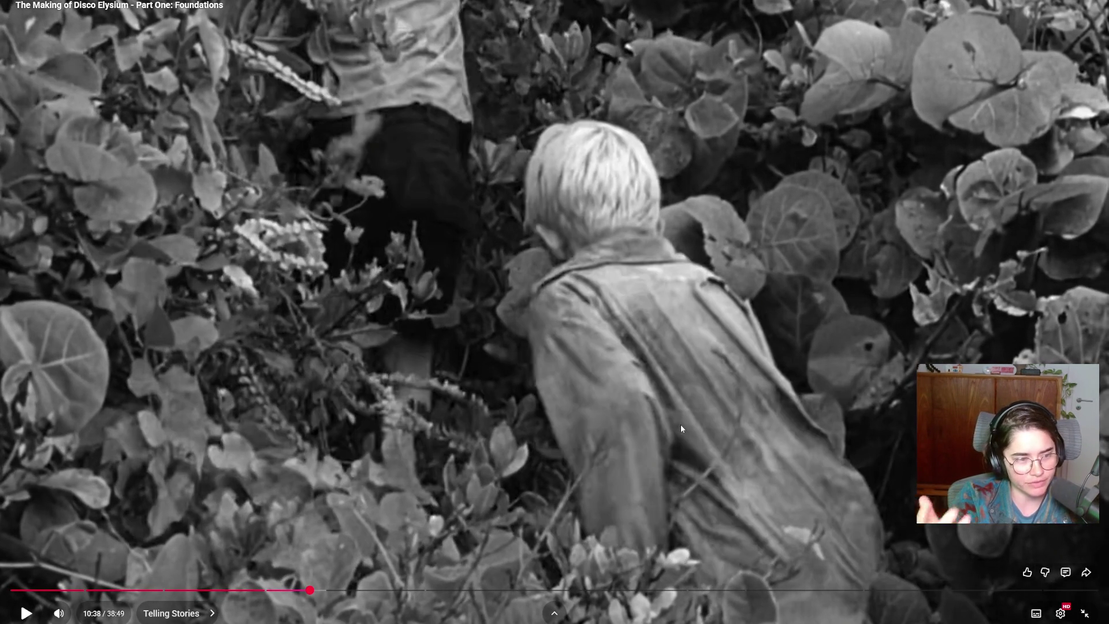
{"action": "left_click", "coordinate": [681, 428]}
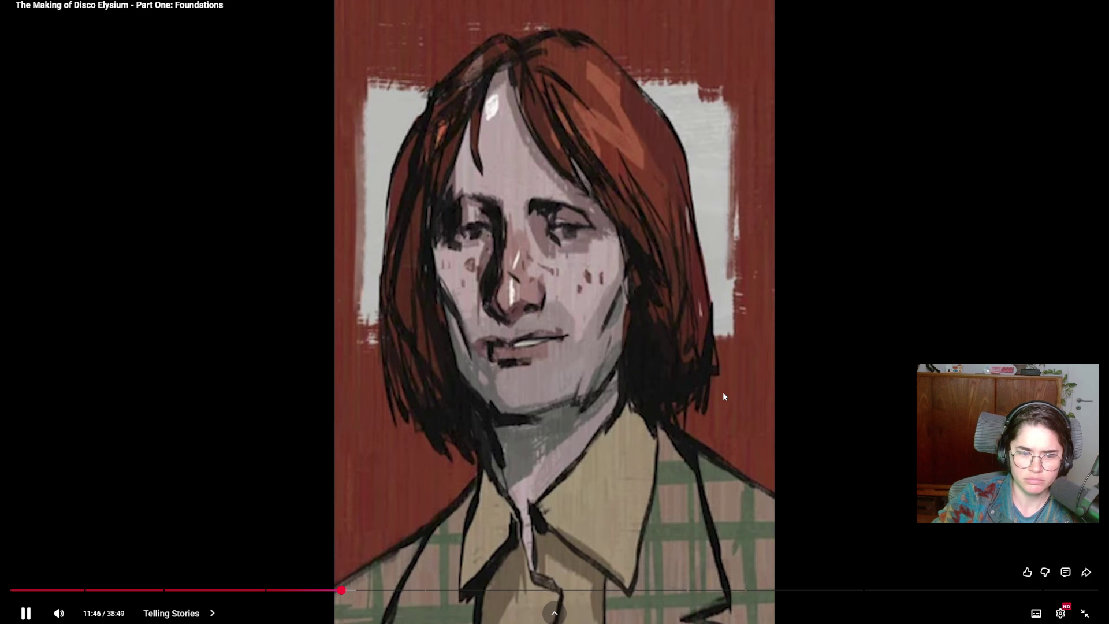
- Pause at 11:47 on the red-haired man's portrait, then resume playback into the TV-show clips
{"action": "left_click", "coordinate": [722, 391]}
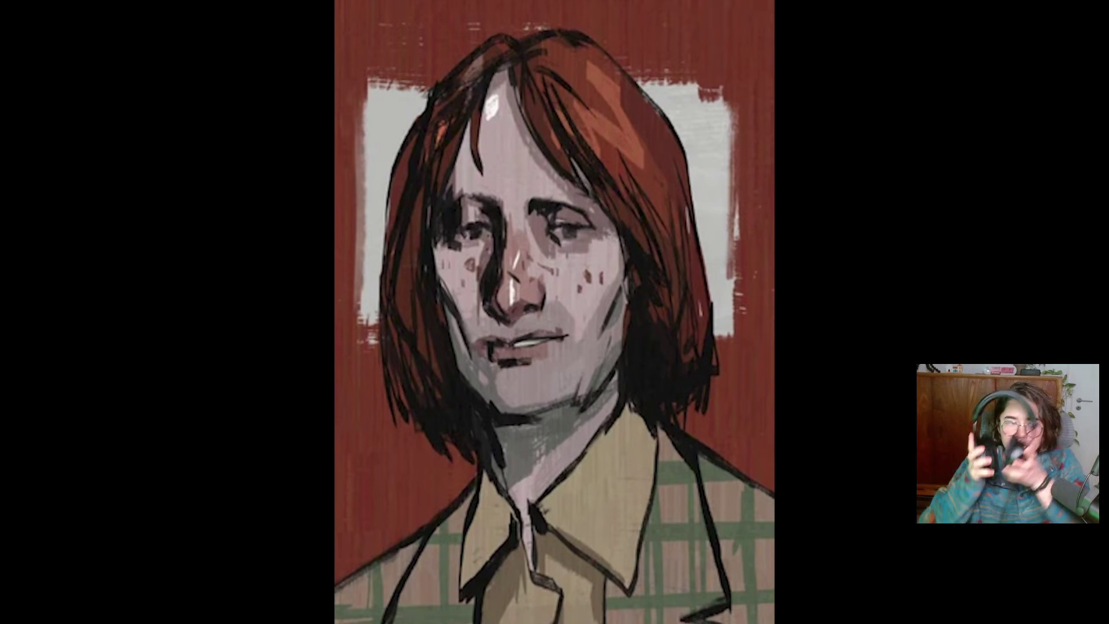
{"action": "mouse_move", "coordinate": [597, 397]}
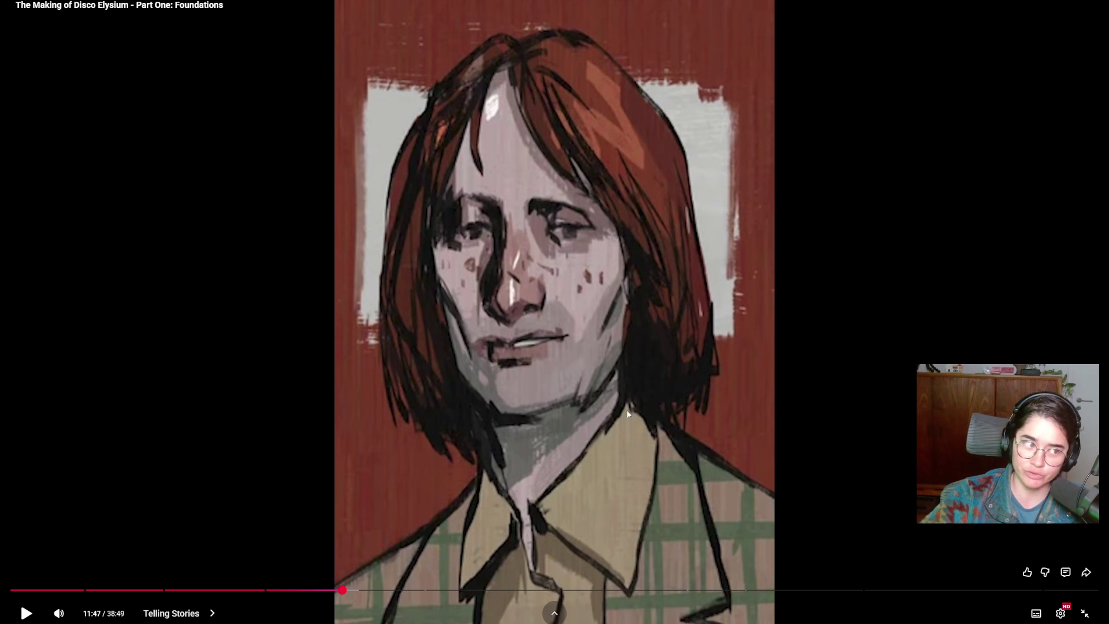
{"action": "left_click", "coordinate": [651, 338]}
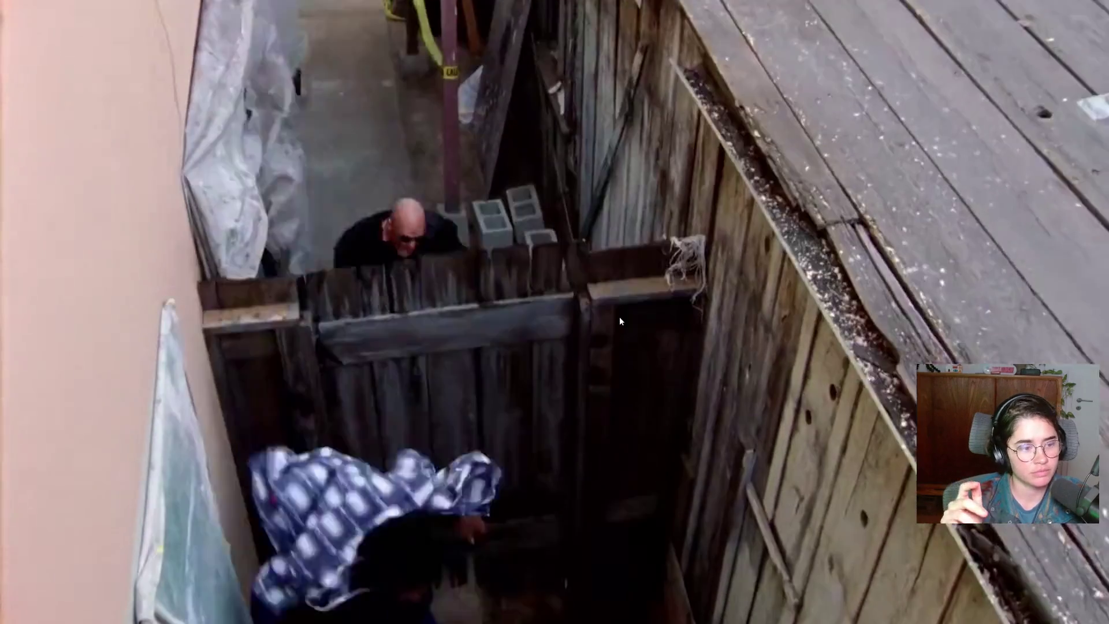
- Stop the documentary at 12:46 on the TV-show shot of the wooden alley fence
{"action": "left_click", "coordinate": [620, 318]}
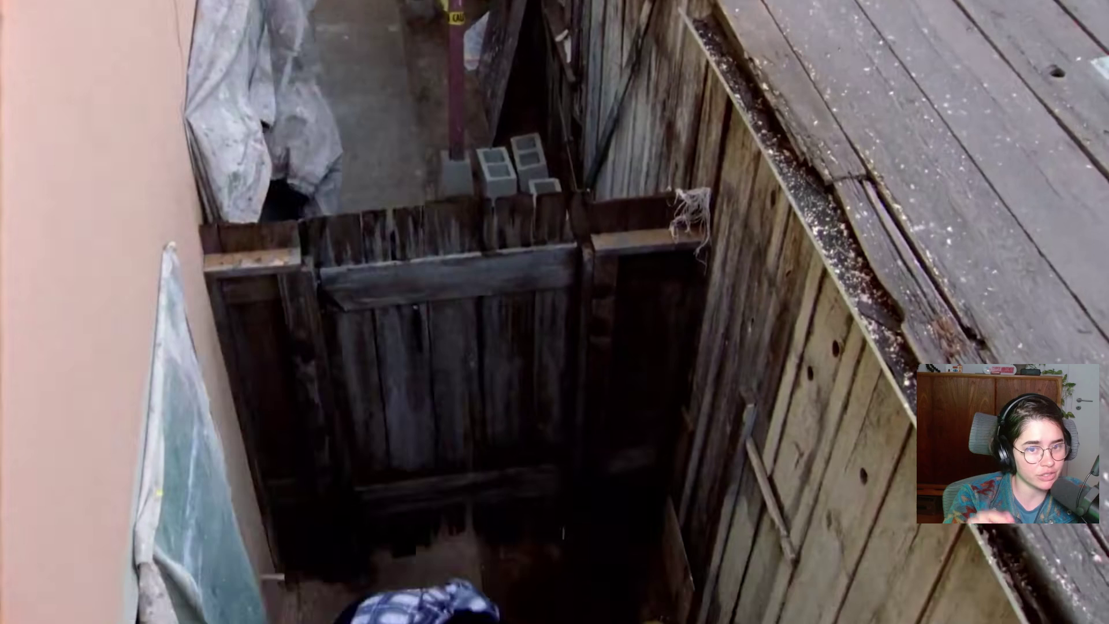
- Resume from 12:46 so the documentary plays past the trashed-room game footage into the interview
{"action": "left_click", "coordinate": [620, 317]}
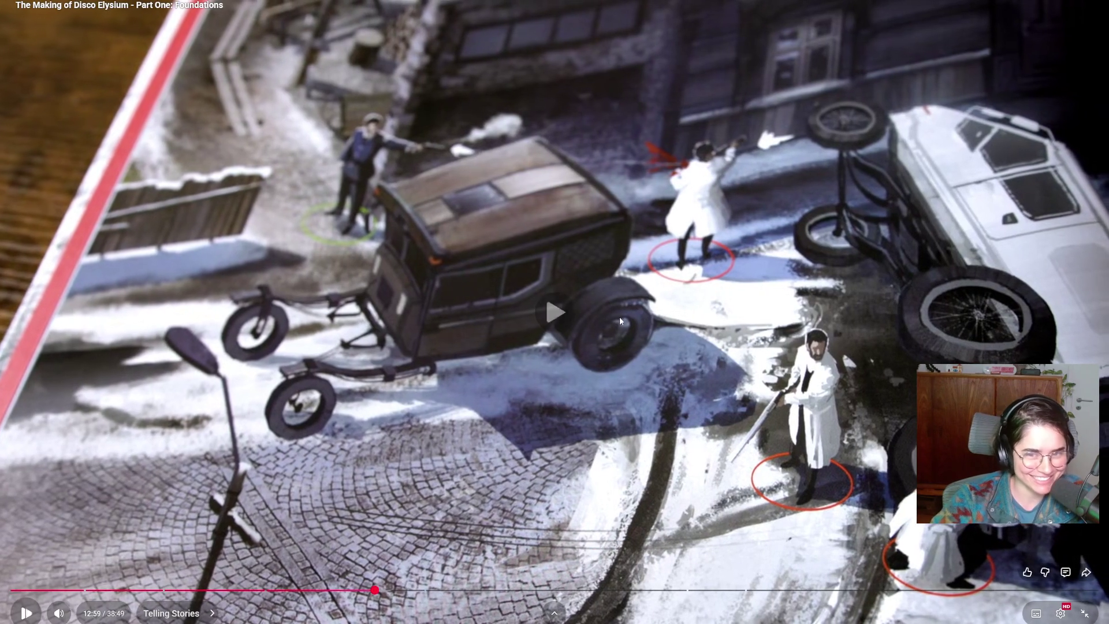
{"action": "left_click", "coordinate": [620, 317]}
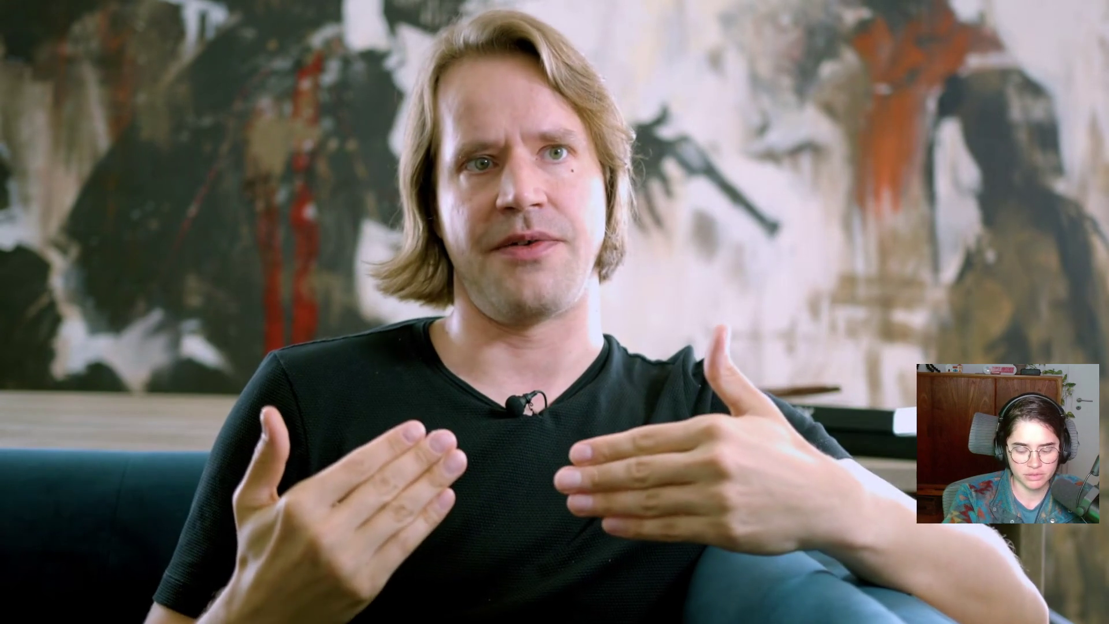
- Pause the interview briefly, then resume so it plays on to the Tallinn street footage
{"action": "left_click", "coordinate": [620, 321]}
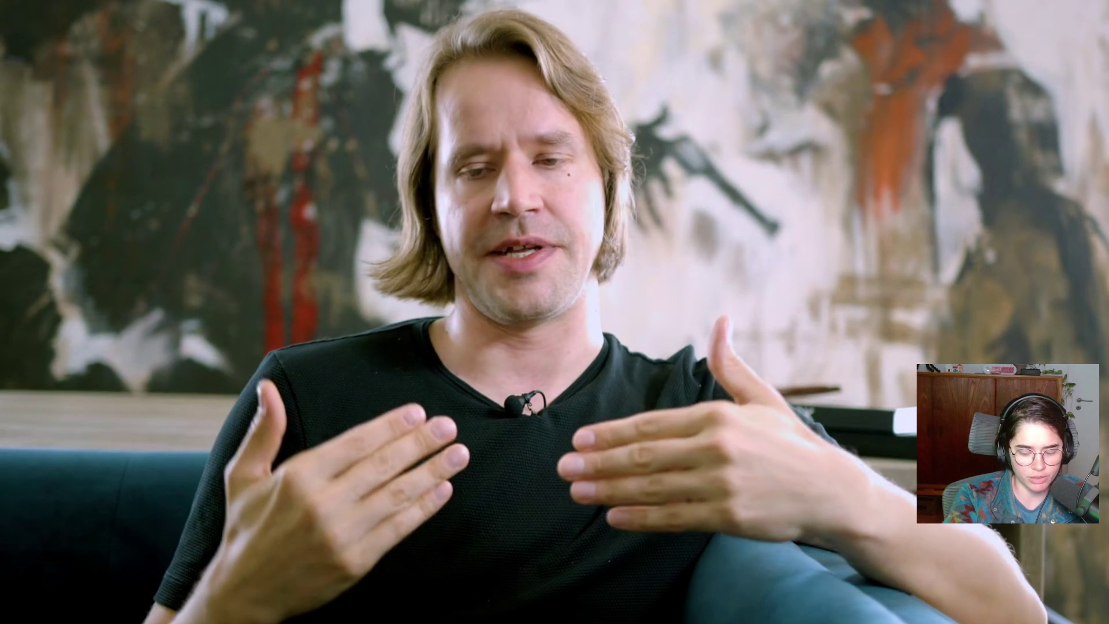
{"action": "left_click", "coordinate": [620, 321]}
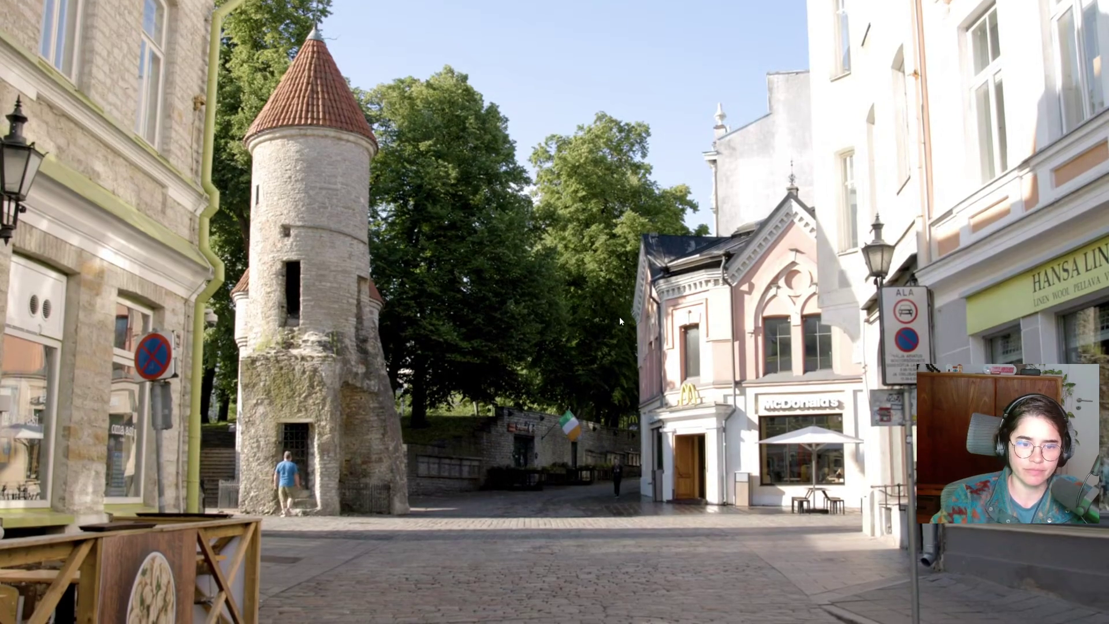
- Pause on the old-town street scene, then resume the documentary from 15:02
{"action": "left_click", "coordinate": [619, 317]}
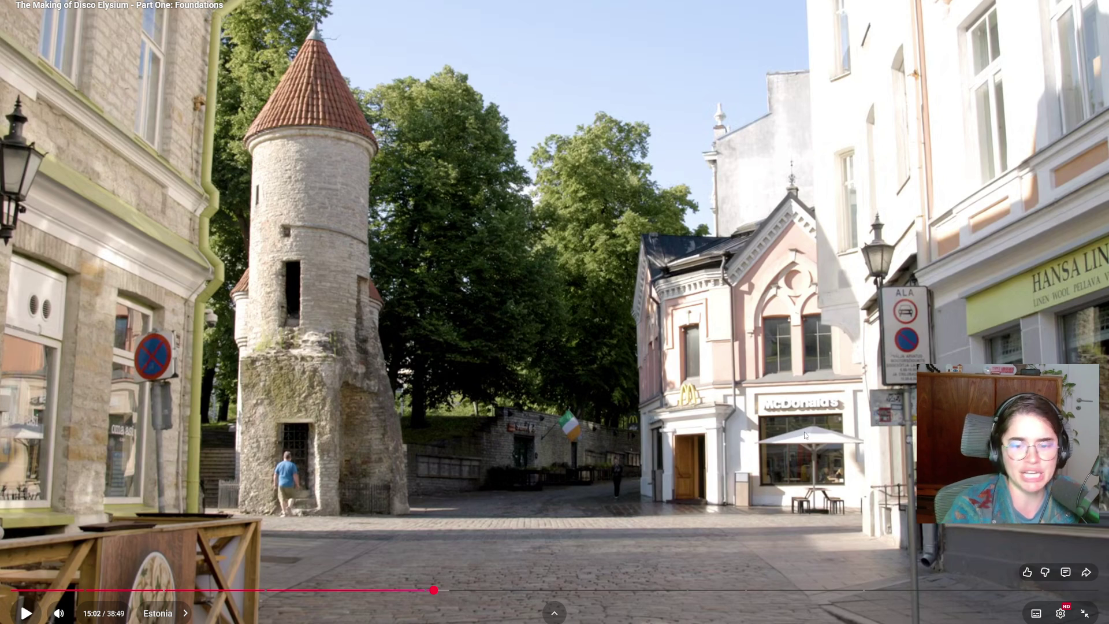
{"action": "left_click", "coordinate": [833, 450]}
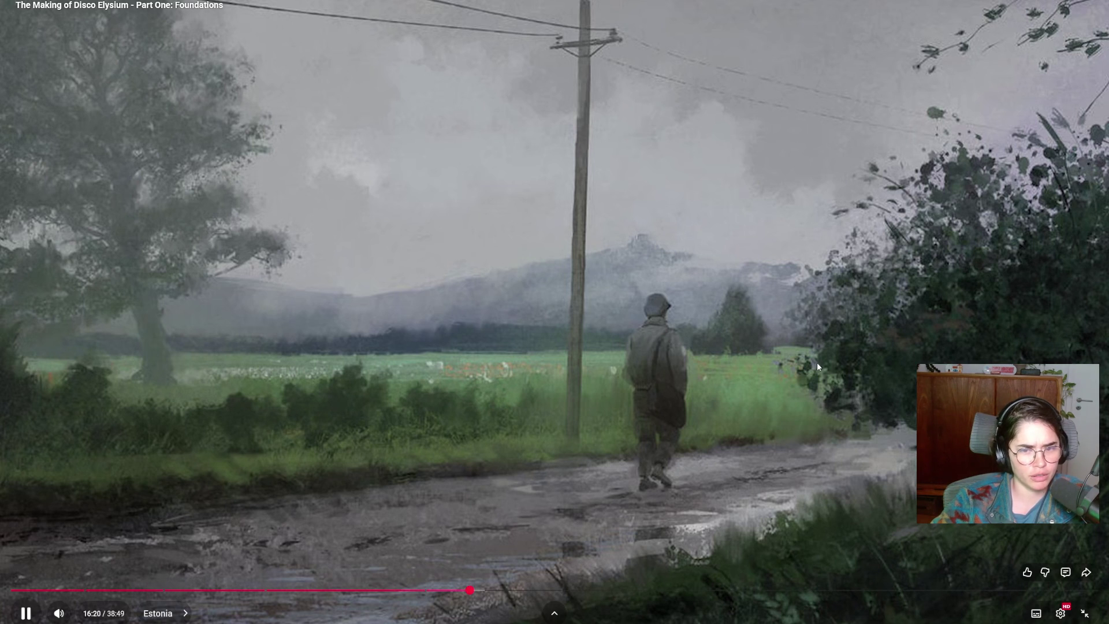
- Pause the full-screen making-of video, then resume it and keep watching
{"action": "left_click", "coordinate": [817, 362]}
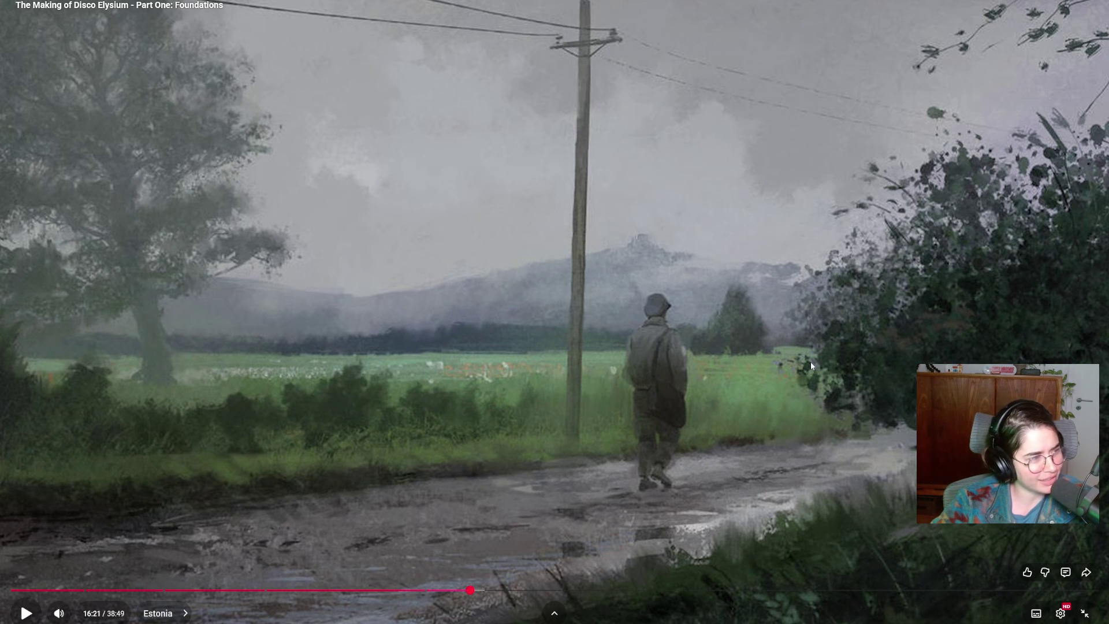
{"action": "left_click", "coordinate": [809, 365]}
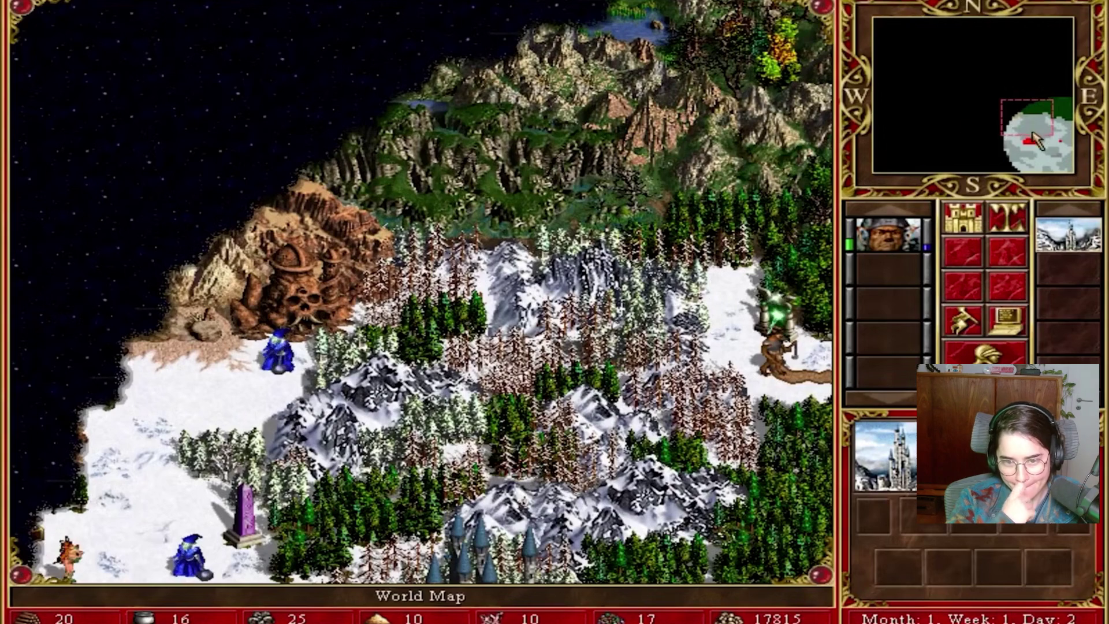
{"action": "mouse_move", "coordinate": [1034, 139]}
{"action": "left_mouse_down"}
{"action": "mouse_move", "coordinate": [1047, 153]}
{"action": "mouse_move", "coordinate": [1025, 144]}
{"action": "mouse_move", "coordinate": [1057, 149]}
{"action": "left_mouse_up"}
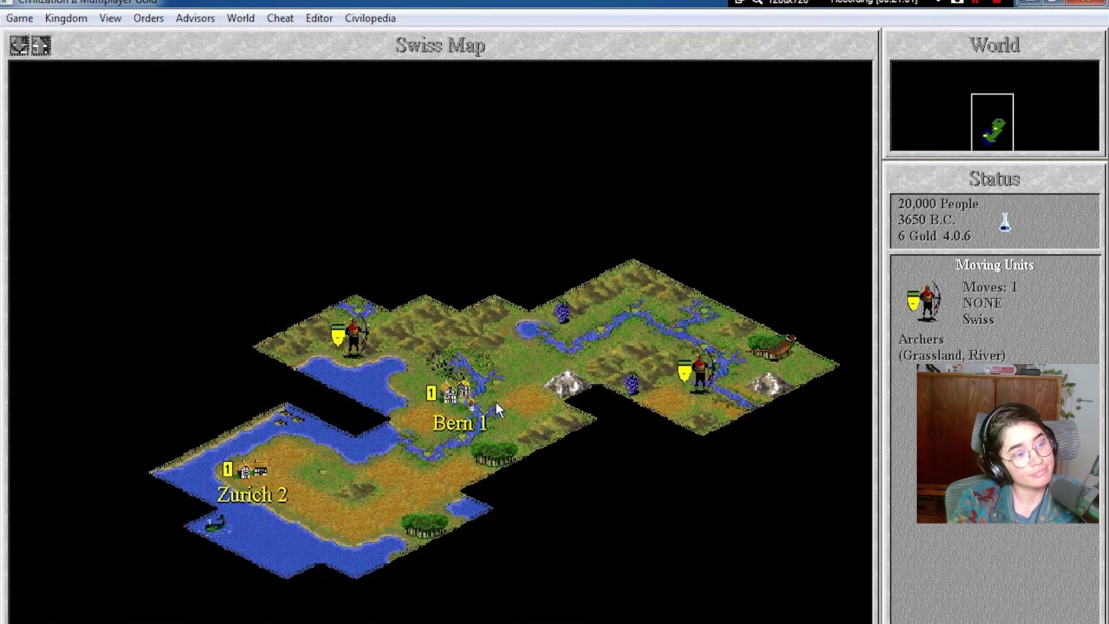
{"action": "key", "text": "KP_3"}
{"action": "key", "text": "KP_3"}
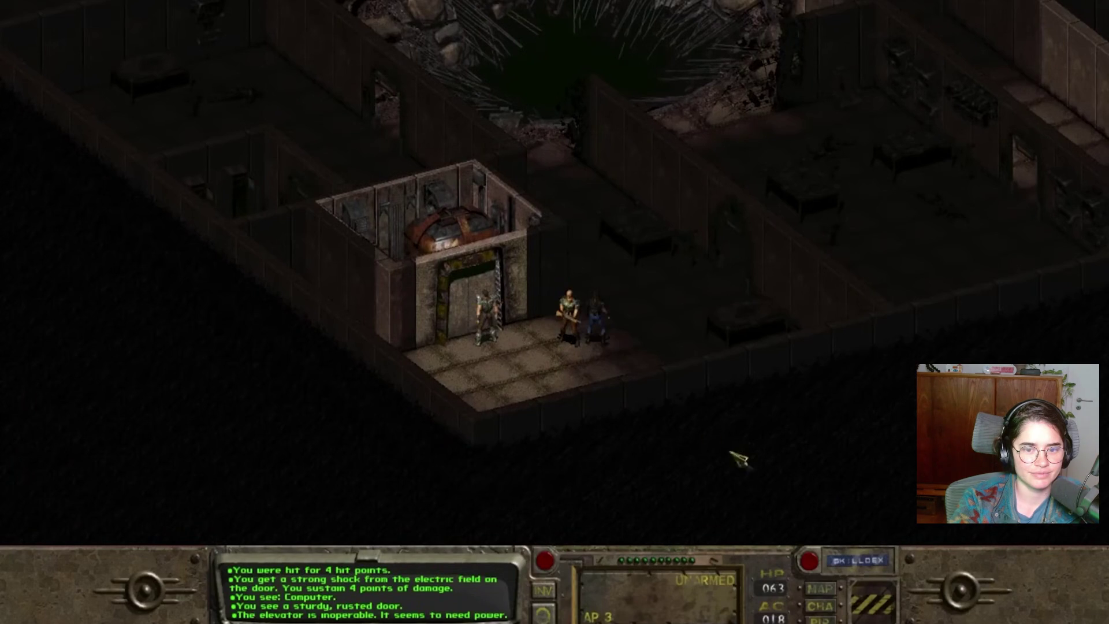
- Operate the player controls during the Baldur's Gate combat footage
{"action": "left_click", "coordinate": [812, 569]}
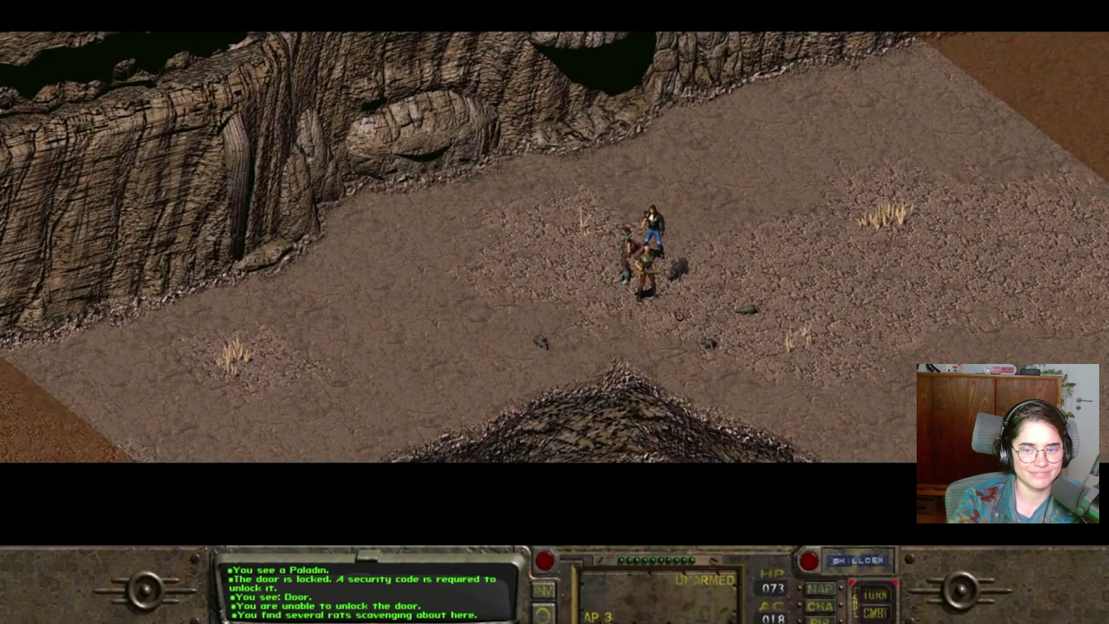
{"action": "left_click", "coordinate": [460, 163]}
{"action": "left_click", "coordinate": [461, 163]}
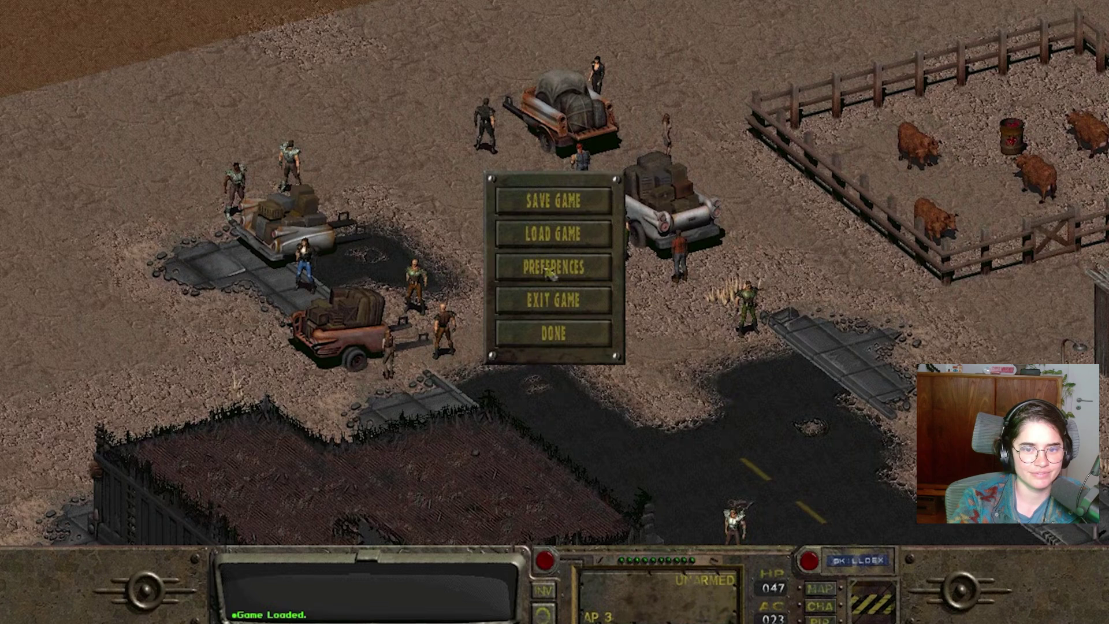
{"action": "left_click", "coordinate": [550, 274]}
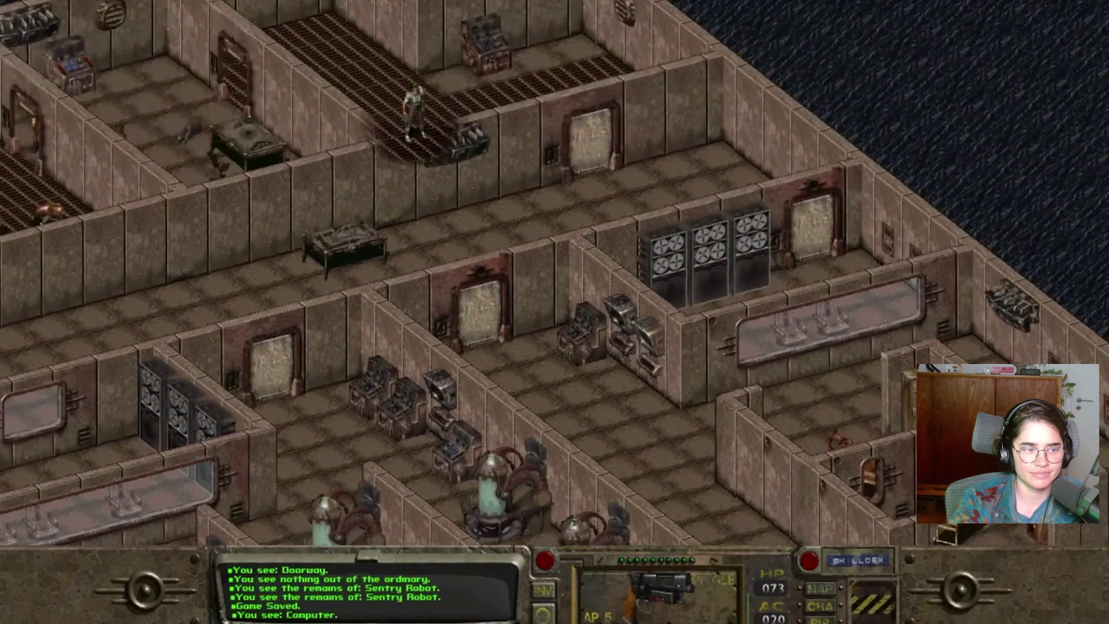
{"action": "left_click", "coordinate": [589, 153]}
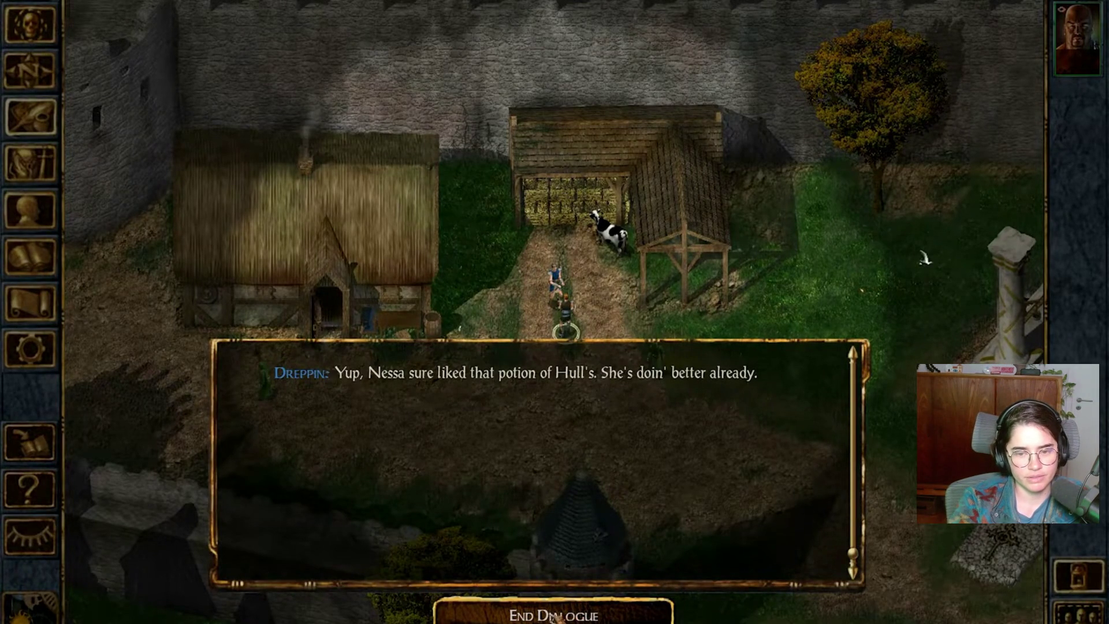
- Pause, resume, and pause the video again as the painter's interview returns
{"action": "left_click", "coordinate": [794, 375]}
{"action": "left_click", "coordinate": [794, 374]}
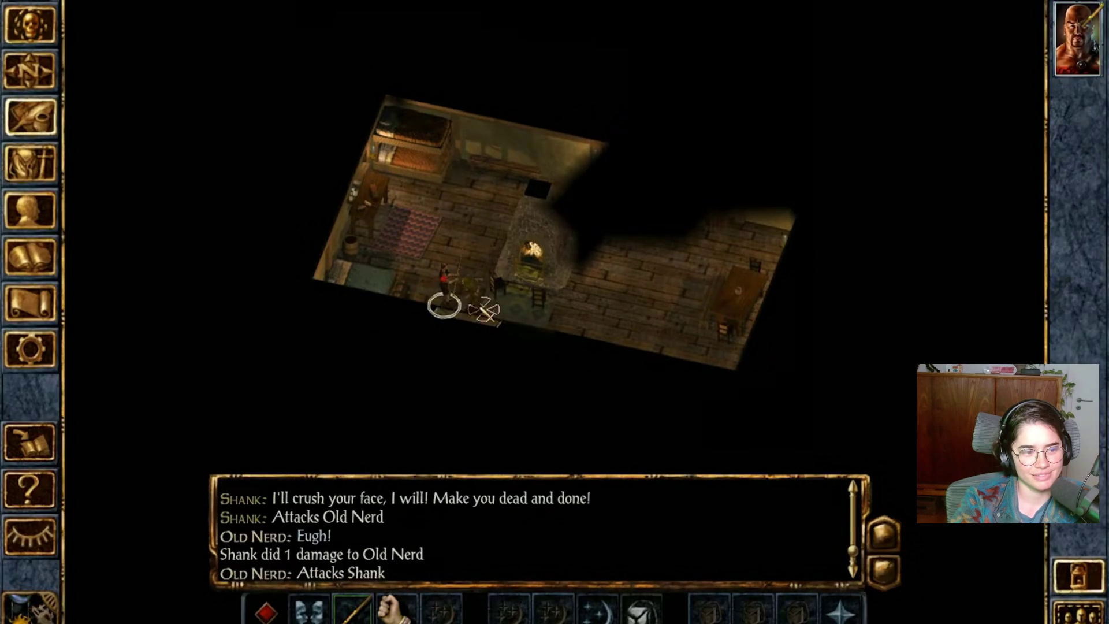
{"action": "left_click", "coordinate": [795, 374]}
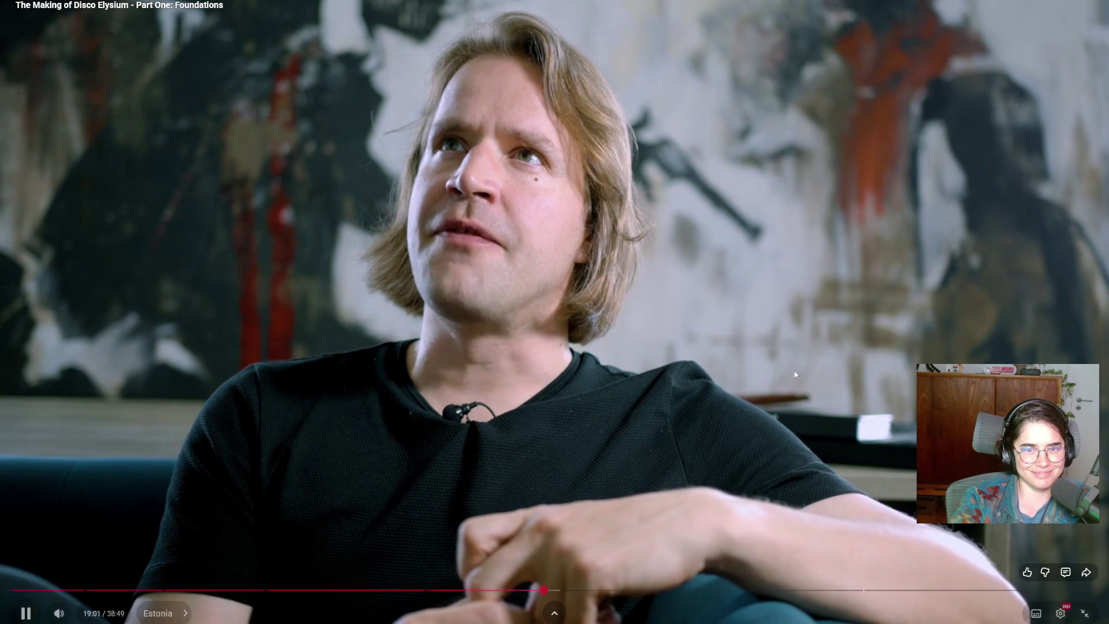
- Toggle playback during the painter's interview, letting it run on to the graffiti ruins
{"action": "left_click", "coordinate": [795, 374]}
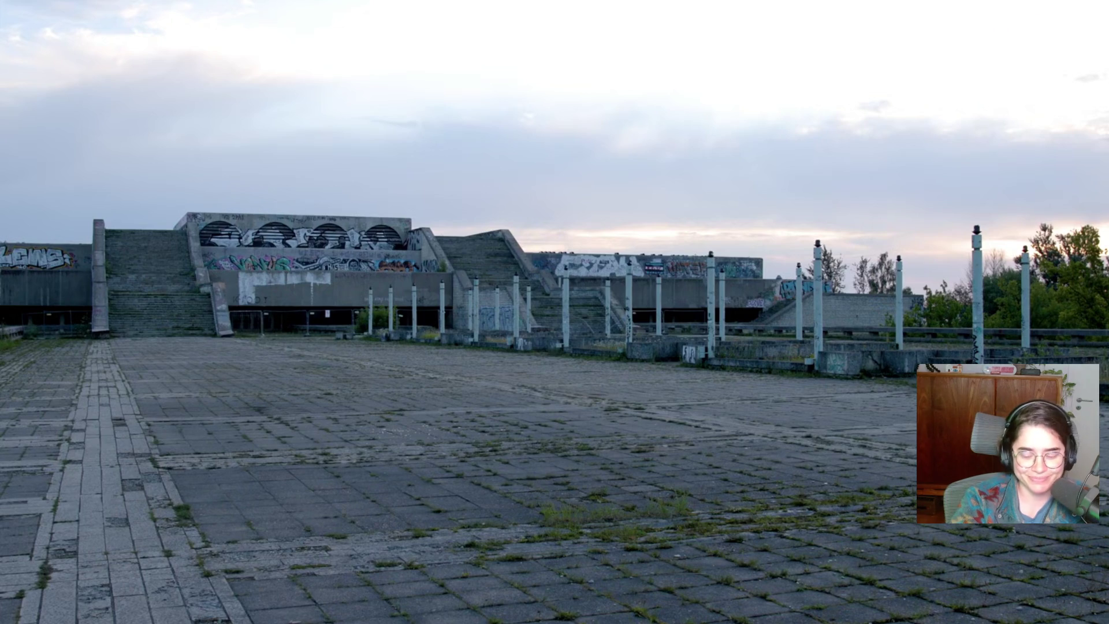
- Toggle playback on the plaza shot, pause on the pink sunset, then resume at 19:38
{"action": "left_click", "coordinate": [794, 370]}
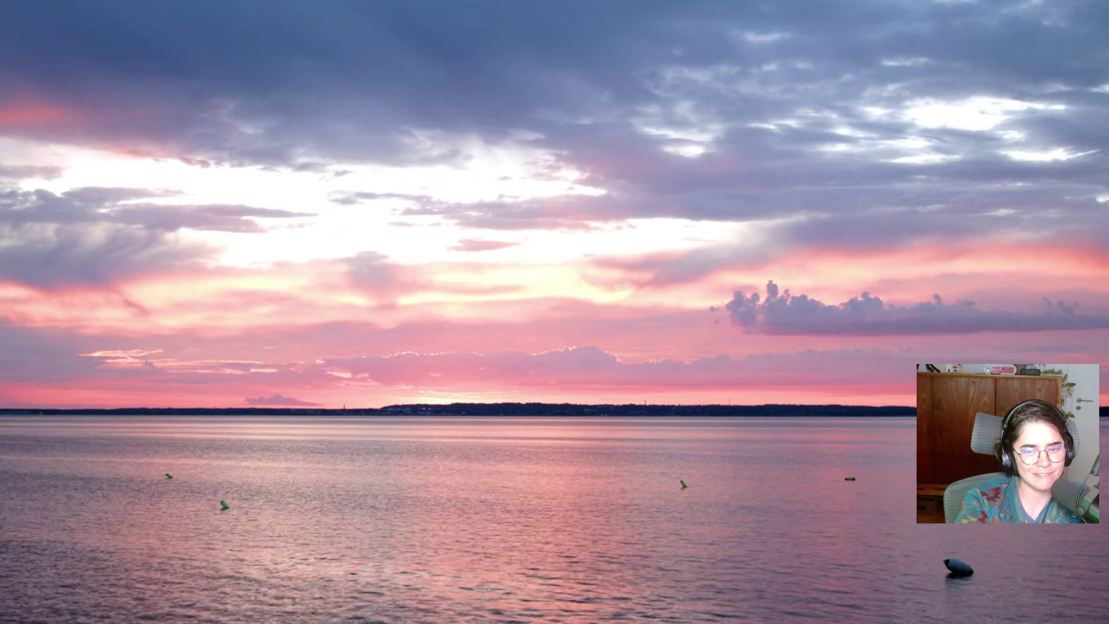
{"action": "left_click", "coordinate": [795, 374]}
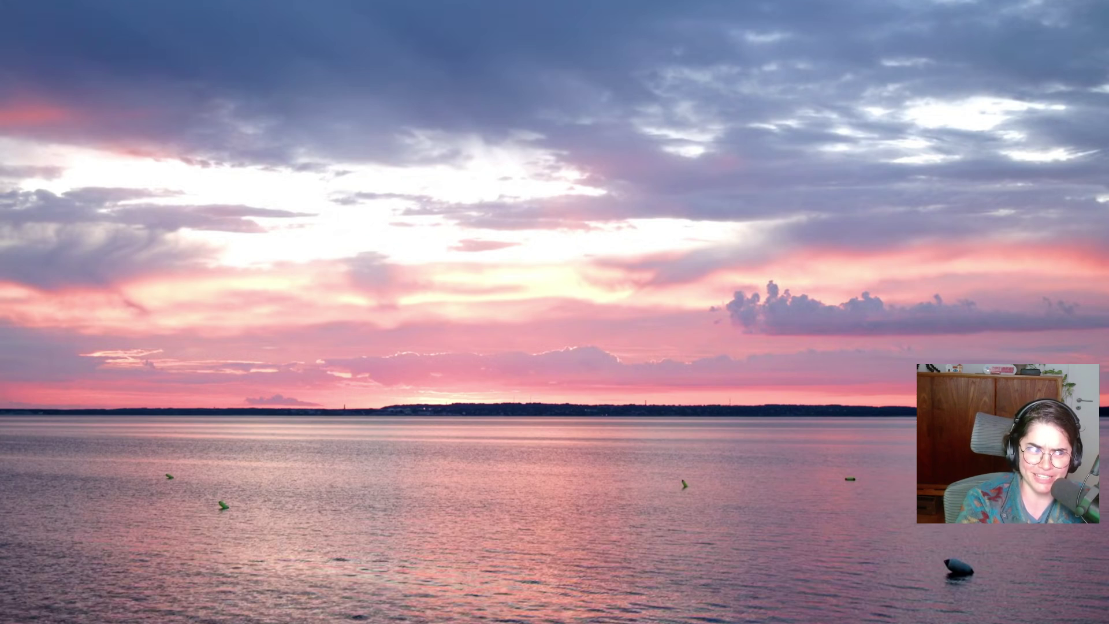
{"action": "left_click", "coordinate": [794, 377]}
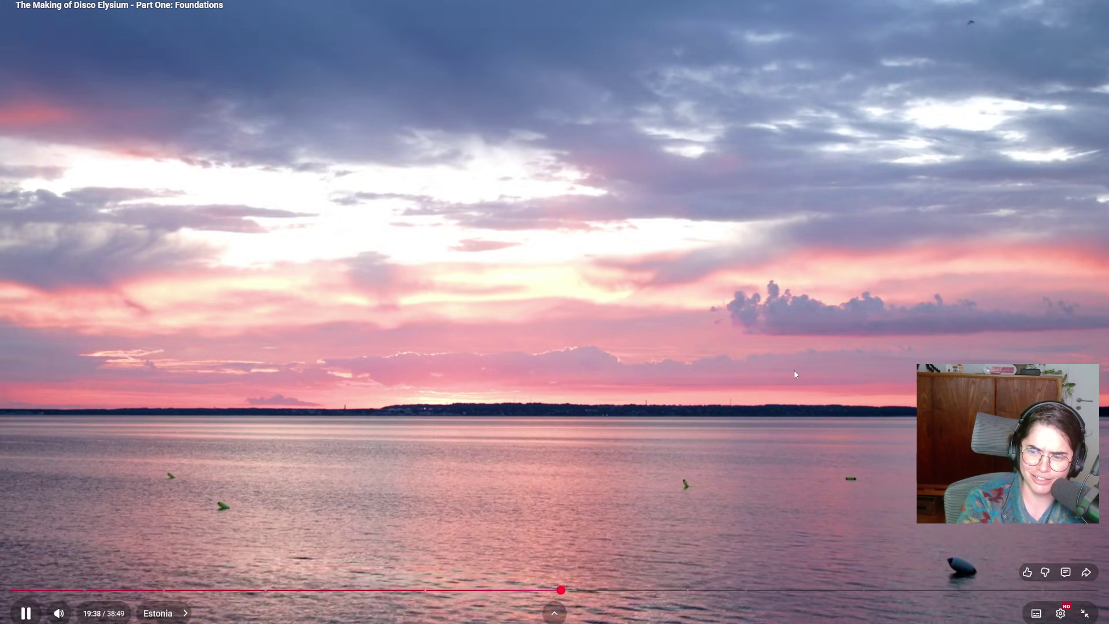
- Rewind to about 19:36, pause, and switch on English captions
{"action": "key", "text": "Left"}
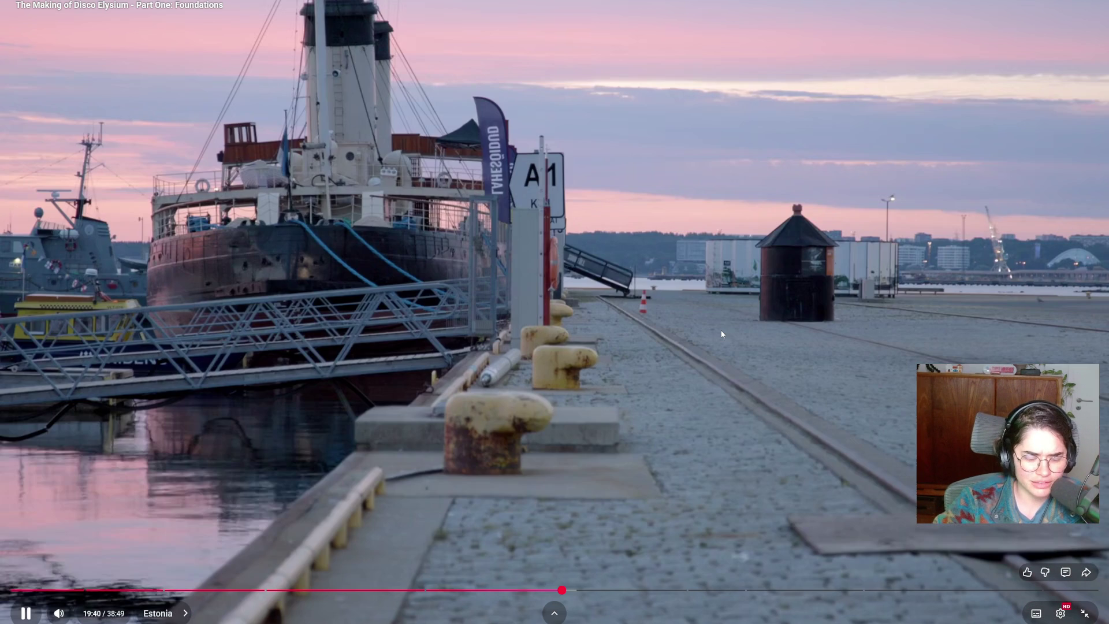
{"action": "key", "text": "Left"}
{"action": "key", "text": "space"}
{"action": "key", "text": "c"}
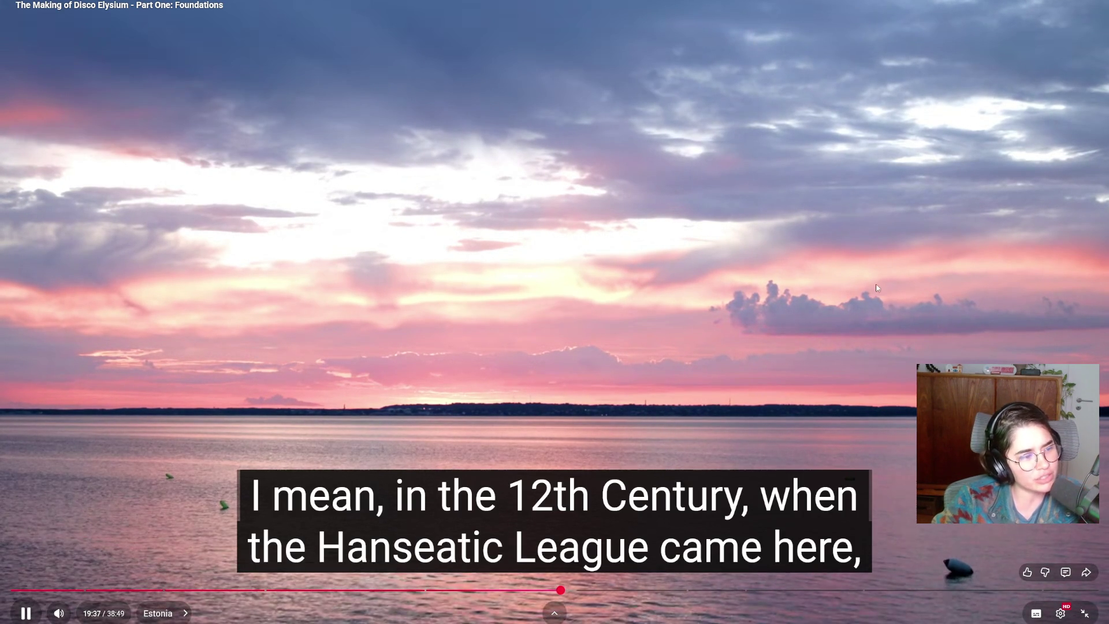
- Choose a smaller caption font size under Subtitles/CC options in the player settings
{"action": "left_click", "coordinate": [1061, 613]}
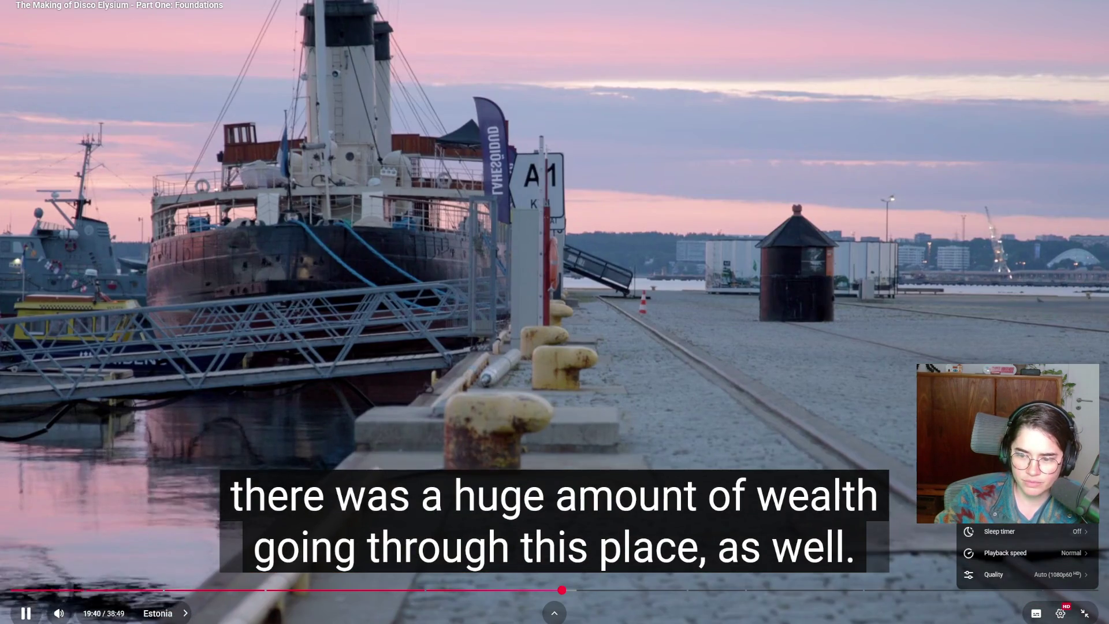
{"action": "left_click", "coordinate": [1036, 613]}
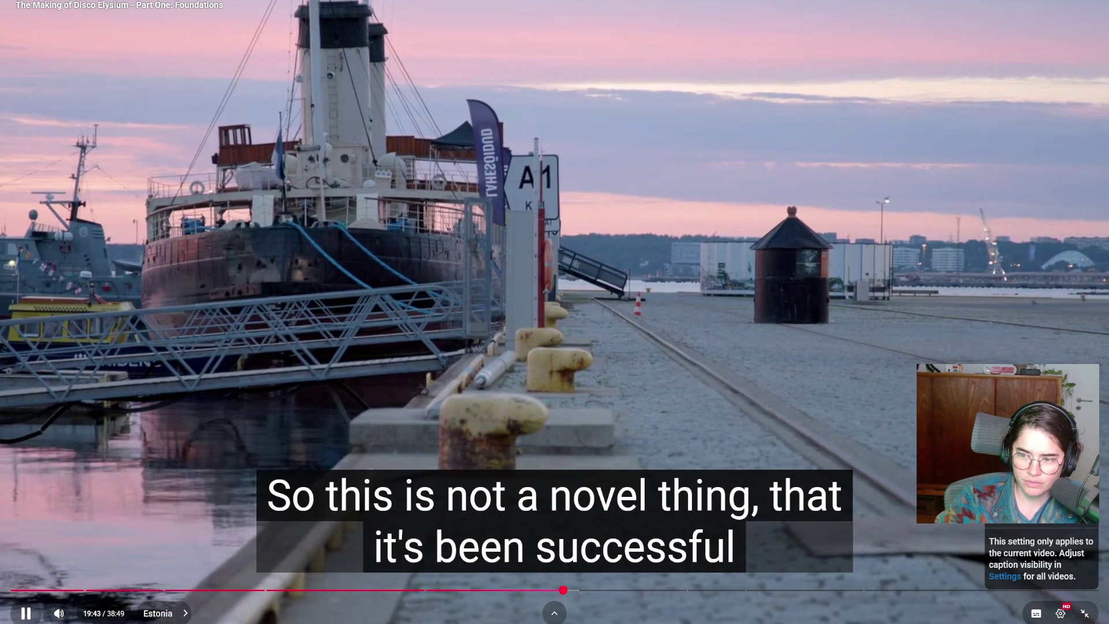
{"action": "left_click", "coordinate": [1005, 576]}
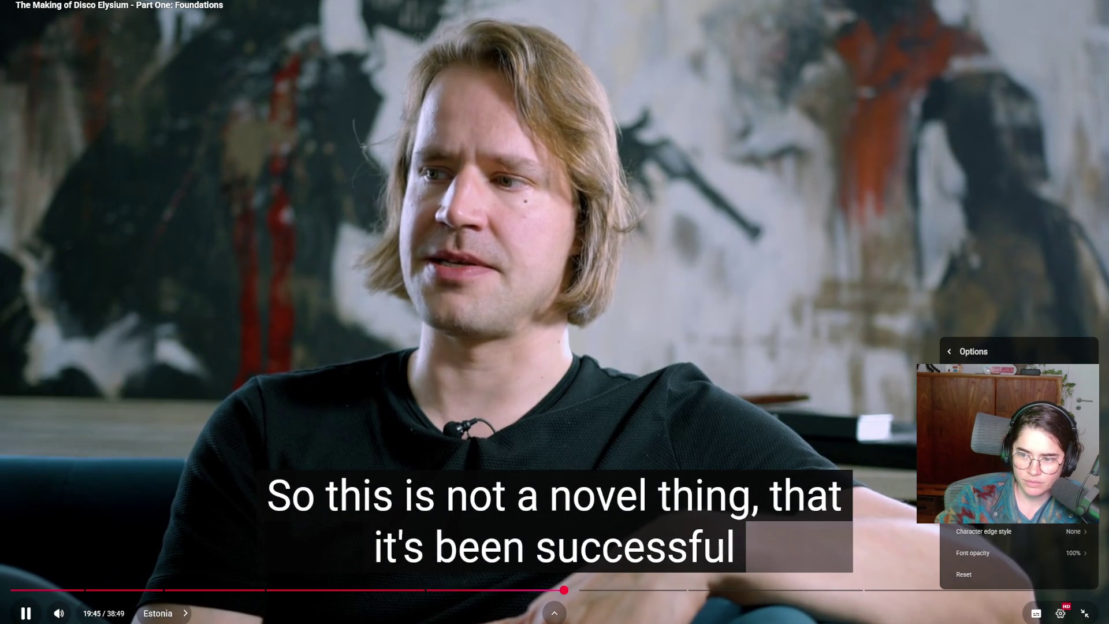
{"action": "left_click", "coordinate": [1005, 424]}
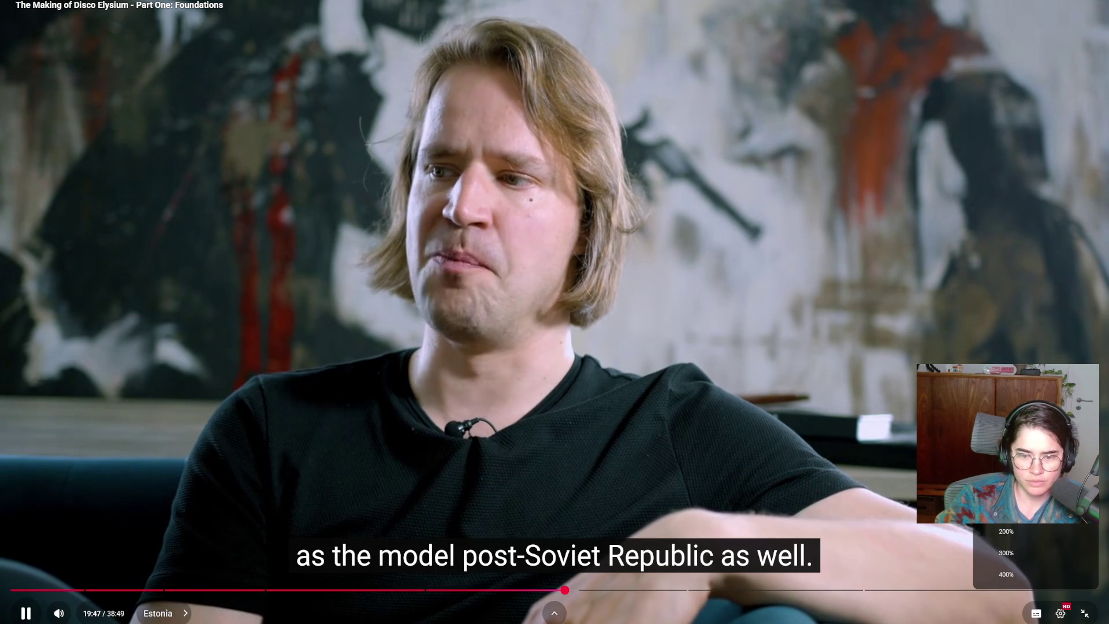
{"action": "left_click", "coordinate": [1006, 467]}
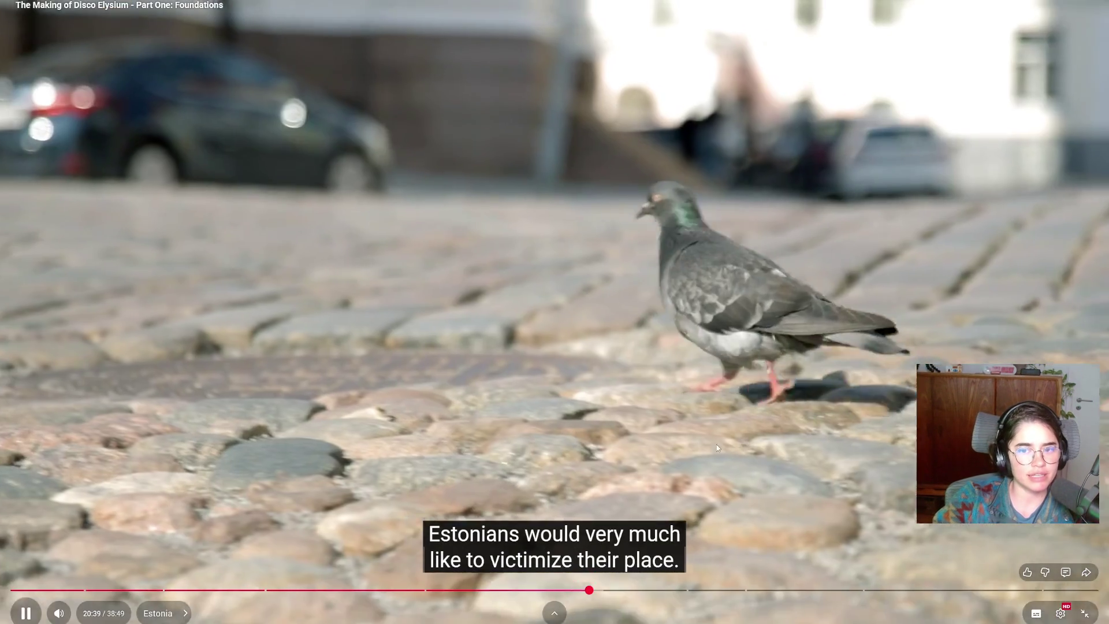
- Pause and resume the documentary, then pause it again at 21:01 during the serfdom interview
{"action": "left_click", "coordinate": [713, 445]}
{"action": "left_click", "coordinate": [713, 445]}
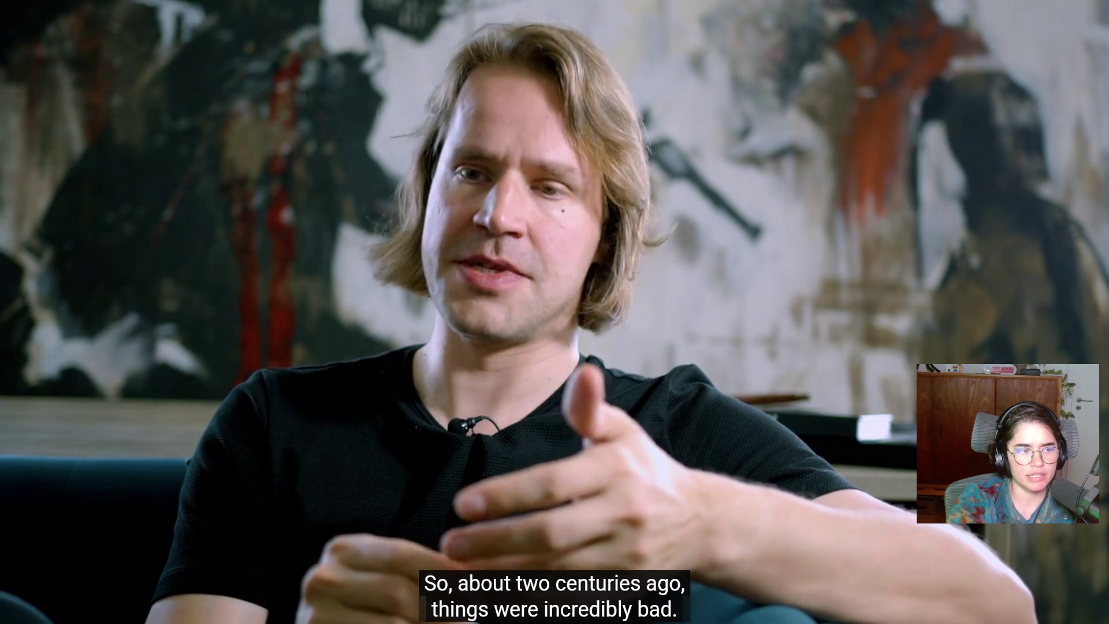
{"action": "left_click", "coordinate": [745, 438]}
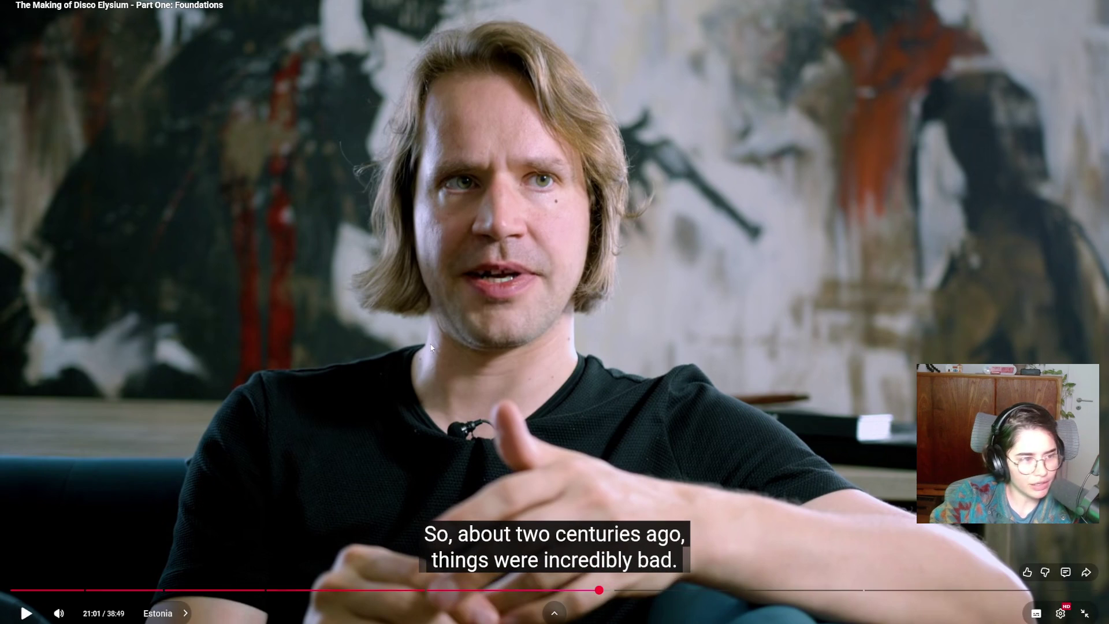
- Resume the documentary from 21:01 so it plays on to the street guitarist
{"action": "left_click", "coordinate": [431, 346]}
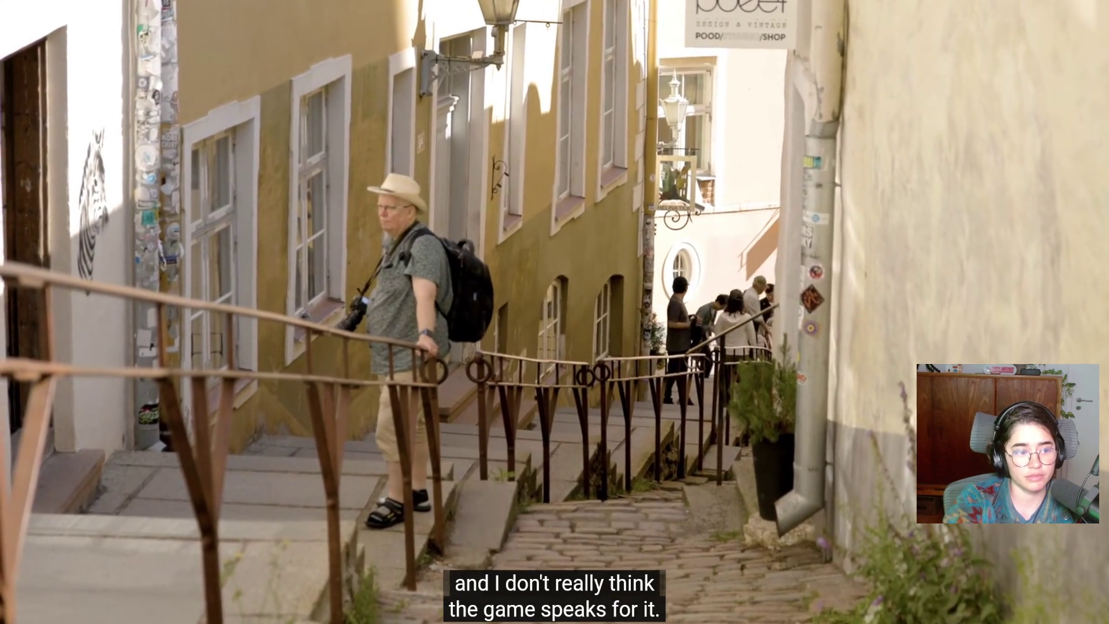
{"action": "mouse_move", "coordinate": [431, 342]}
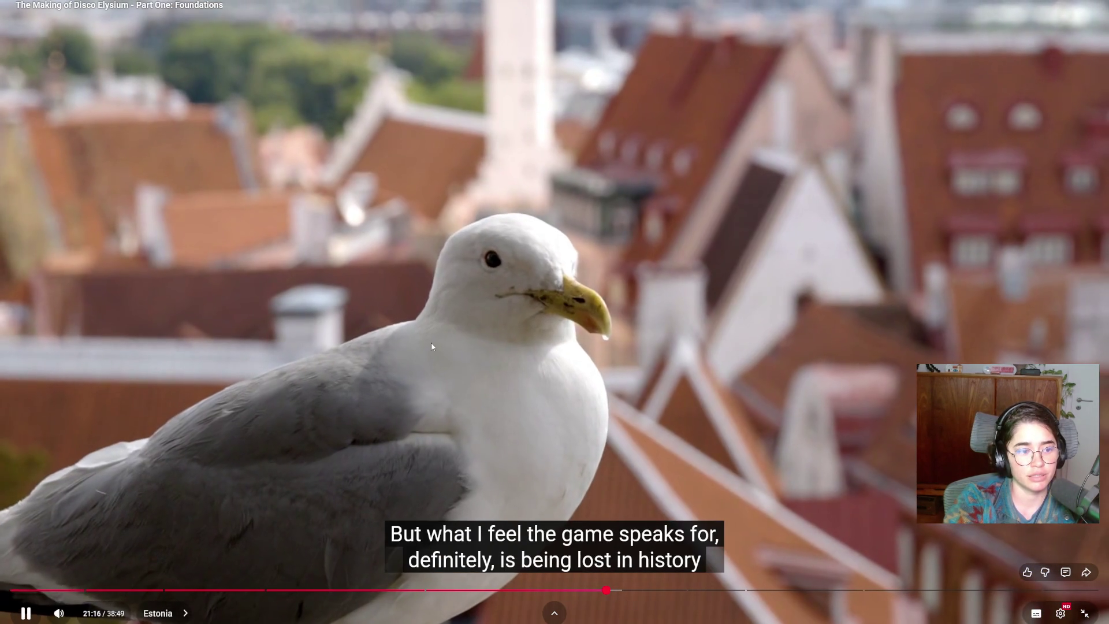
{"action": "left_click", "coordinate": [431, 342]}
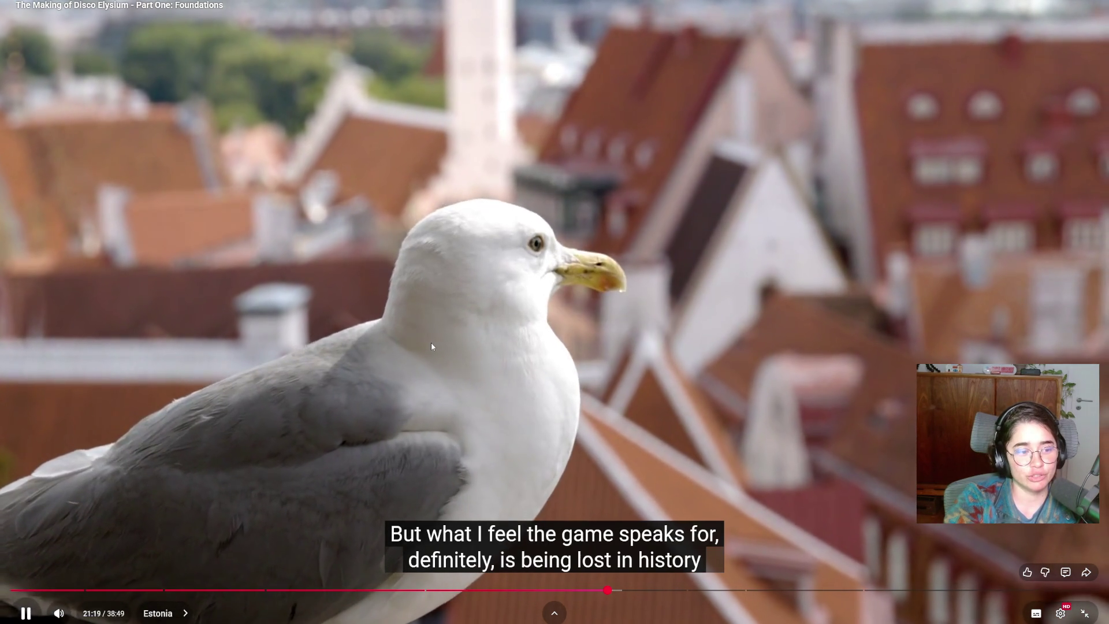
{"action": "left_click", "coordinate": [431, 342]}
{"action": "left_click", "coordinate": [431, 342]}
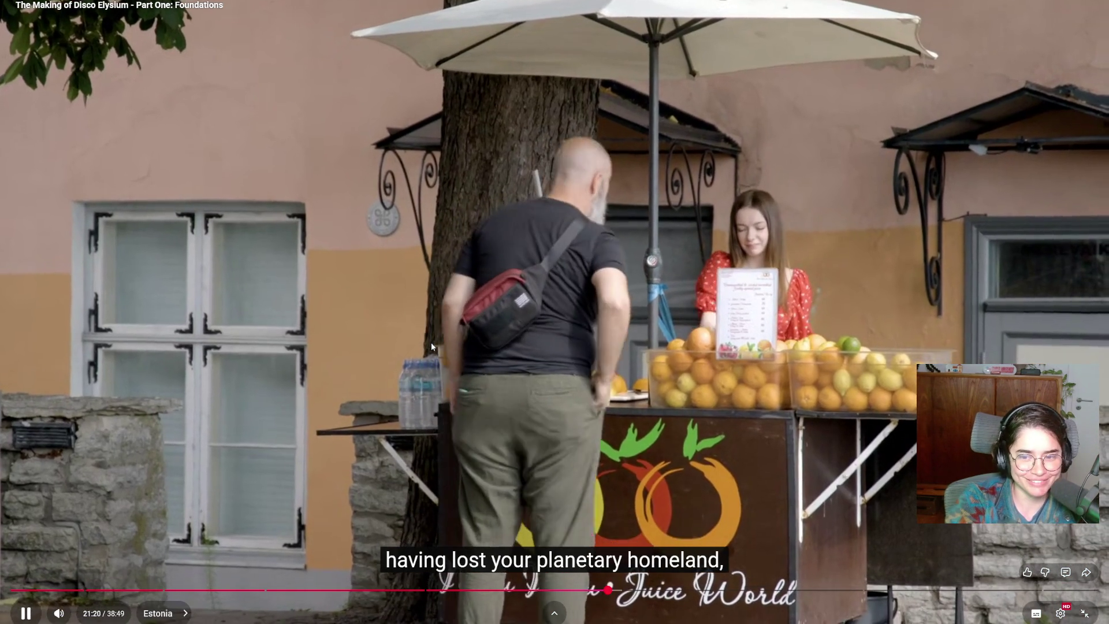